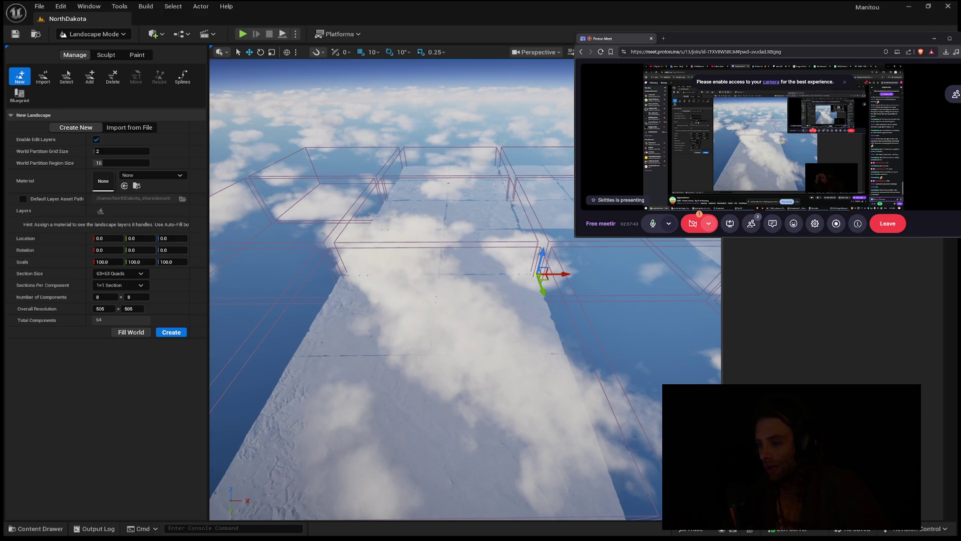
Refocus the Unreal viewport and look around over the landscape grid.
left_click(804, 246)
mouse_move(565, 316)
left_mouse_down()
mouse_move(731, 356)
mouse_move(560, 323)
mouse_move(650, 330)
mouse_move(653, 298)
left_mouse_up()
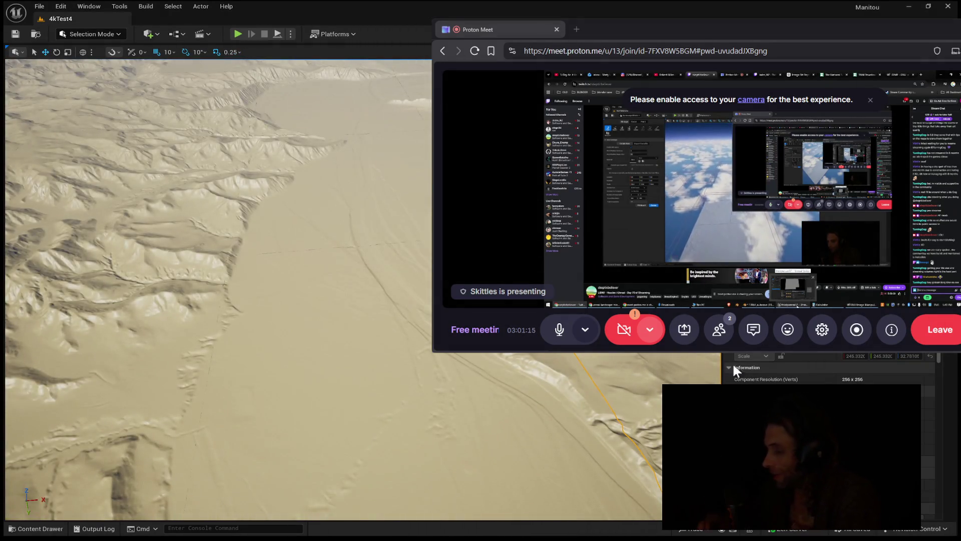
Frame the landscape and fly back to view the whole desert tile, then show its details.
key("f")
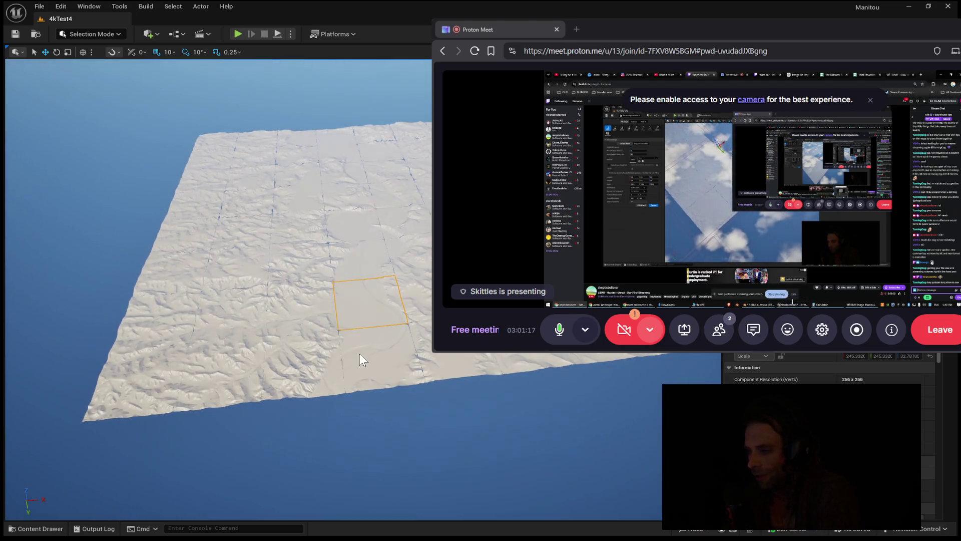
left_click_drag(303, 358, 303, 358)
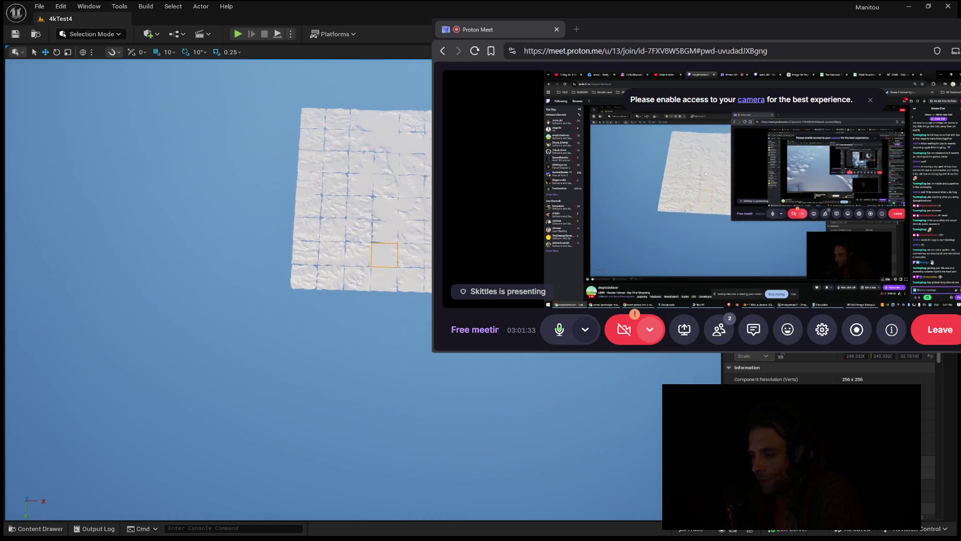
left_click_drag(303, 358, 293, 367)
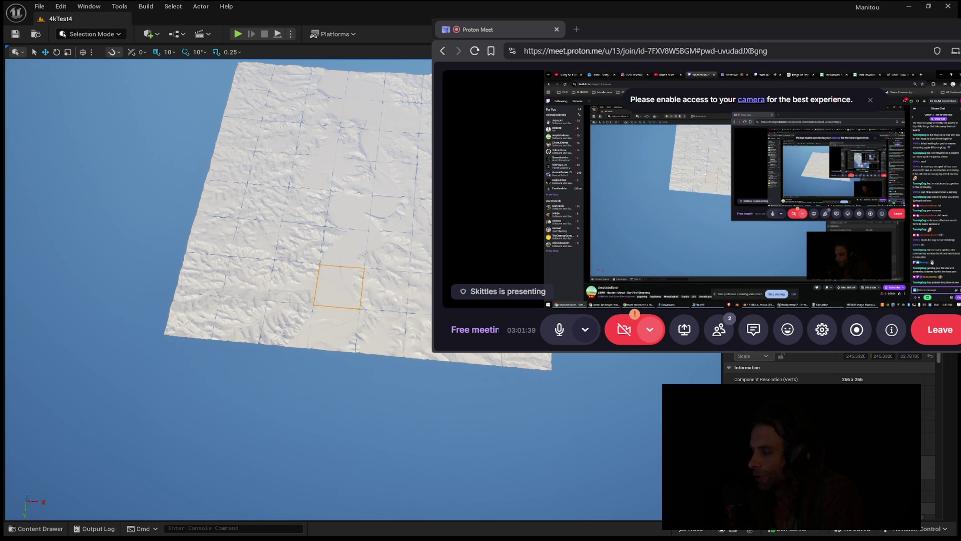
left_click_drag(294, 367, 293, 367)
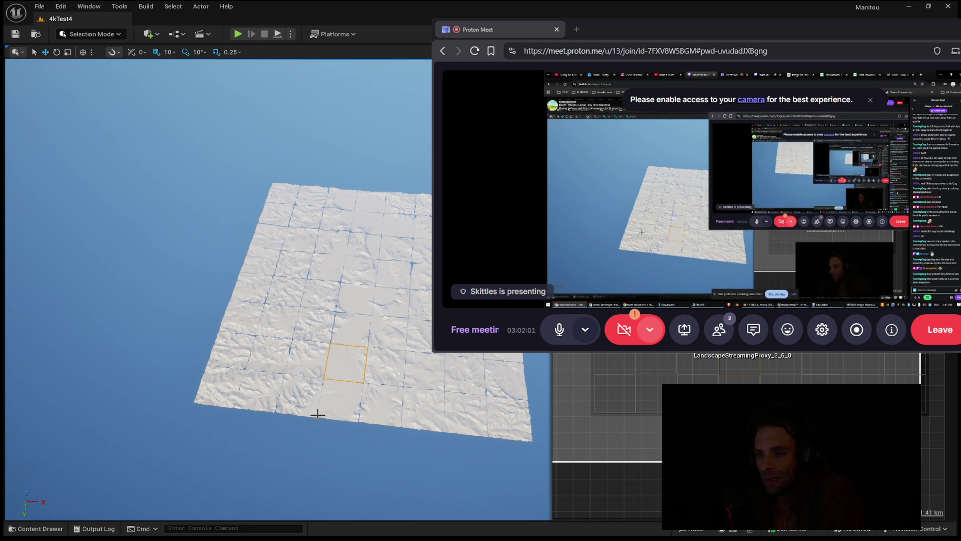
left_click(317, 391)
left_click_drag(317, 391, 300, 386)
scroll(321, 290, "up", 5)
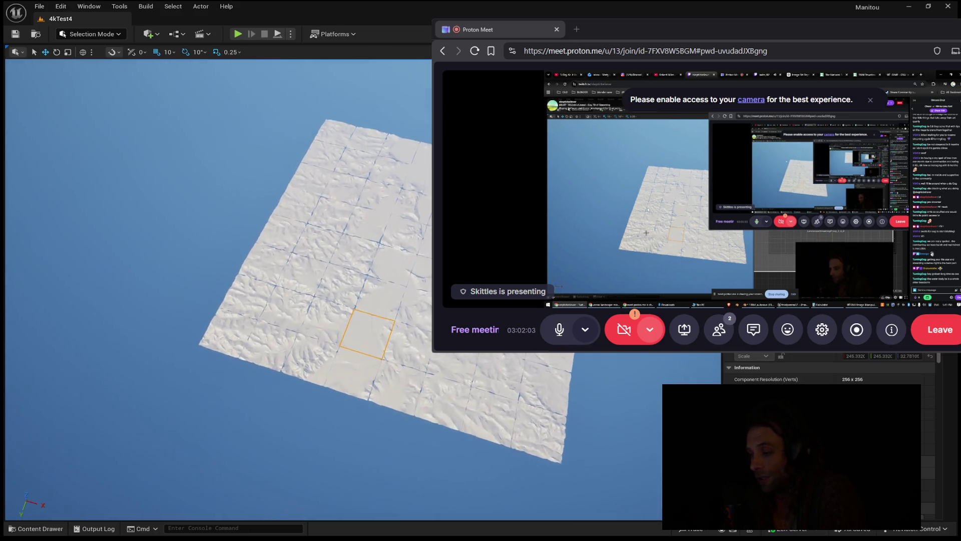
scroll(320, 291, "up", 5)
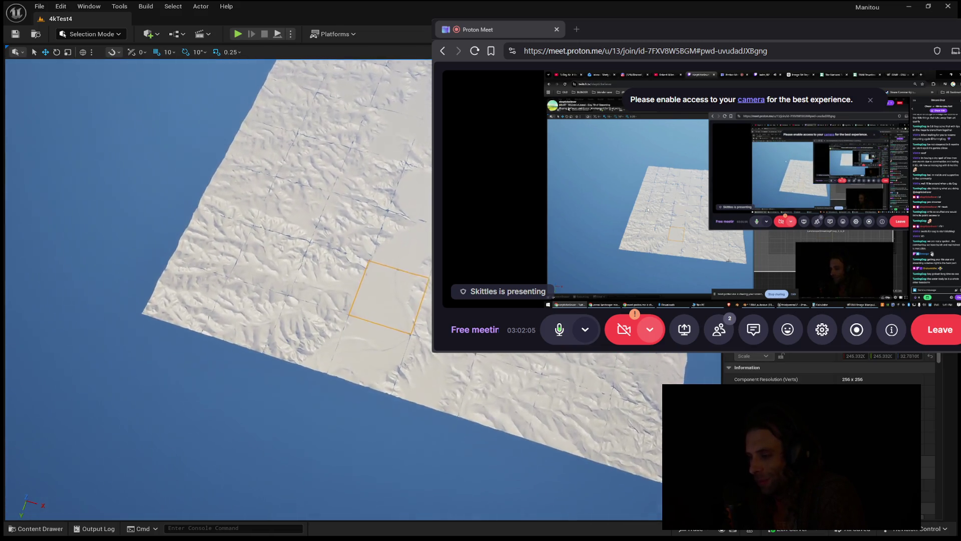
scroll(320, 290, "up", 8)
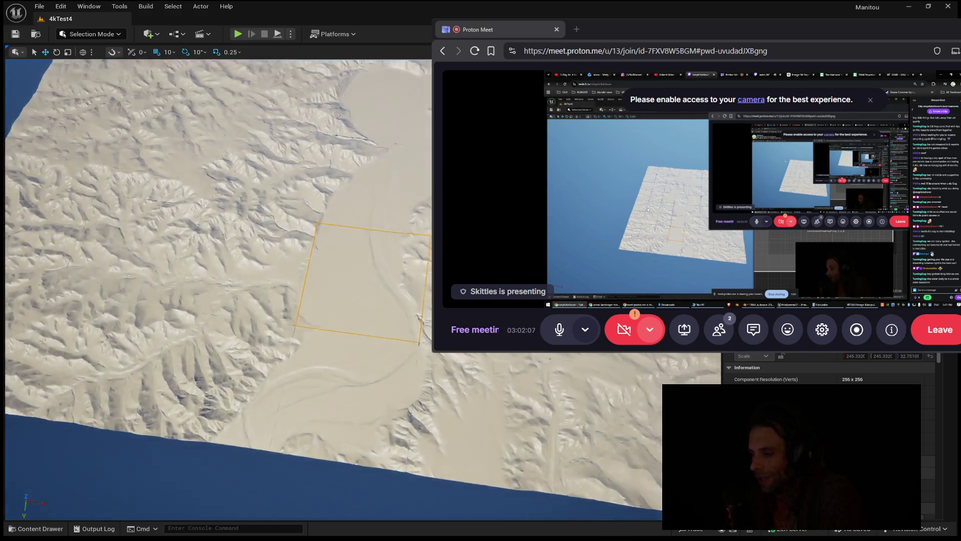
scroll(320, 290, "up", 8)
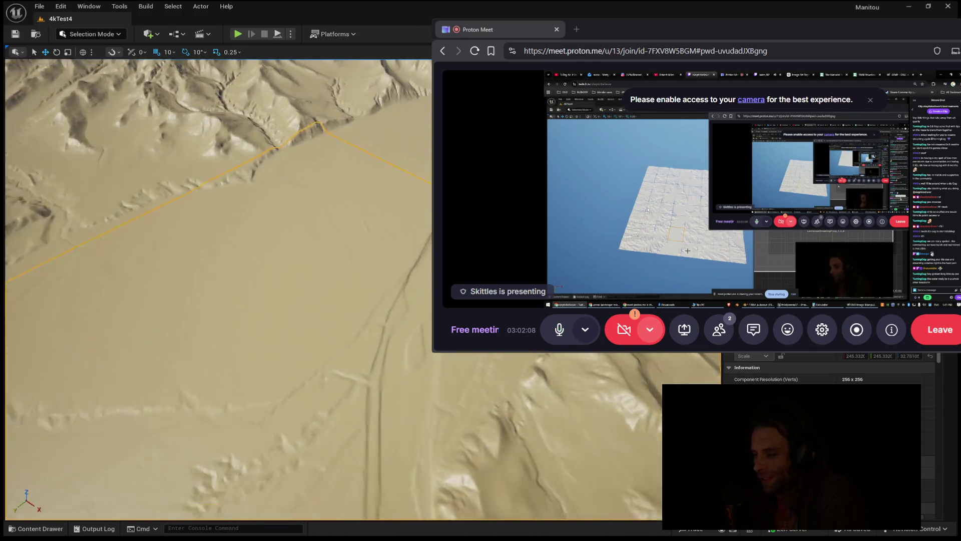
scroll(320, 290, "up", 8)
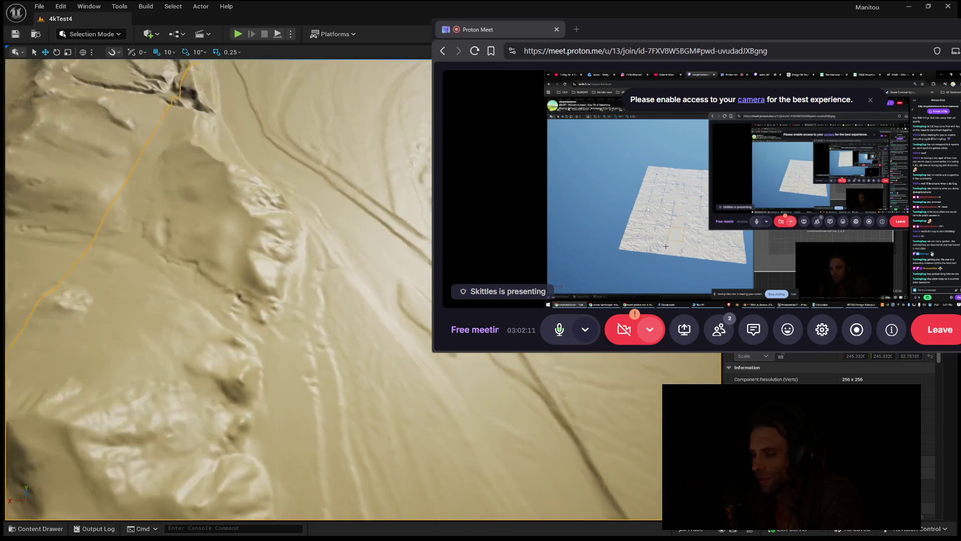
scroll(318, 390, "down", 5)
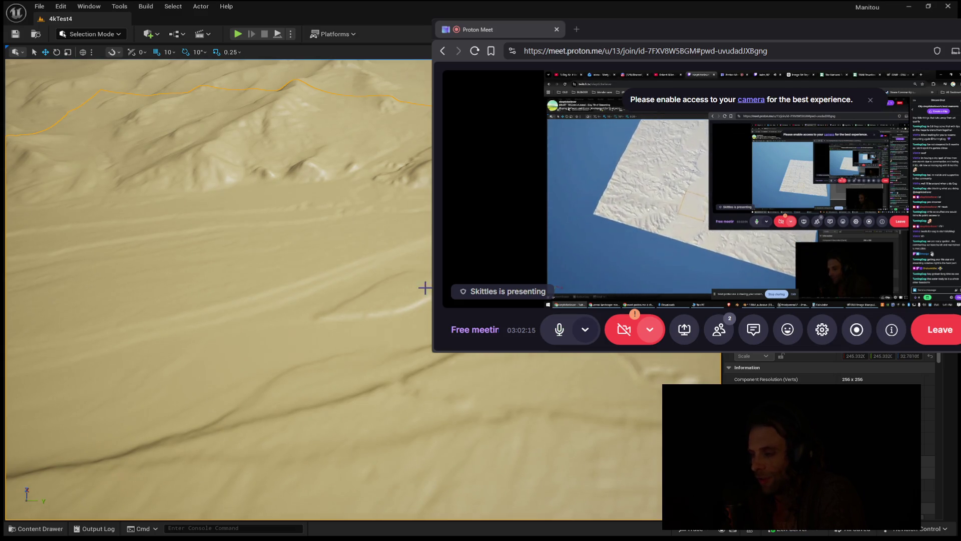
left_click_drag(41, 329, 41, 270)
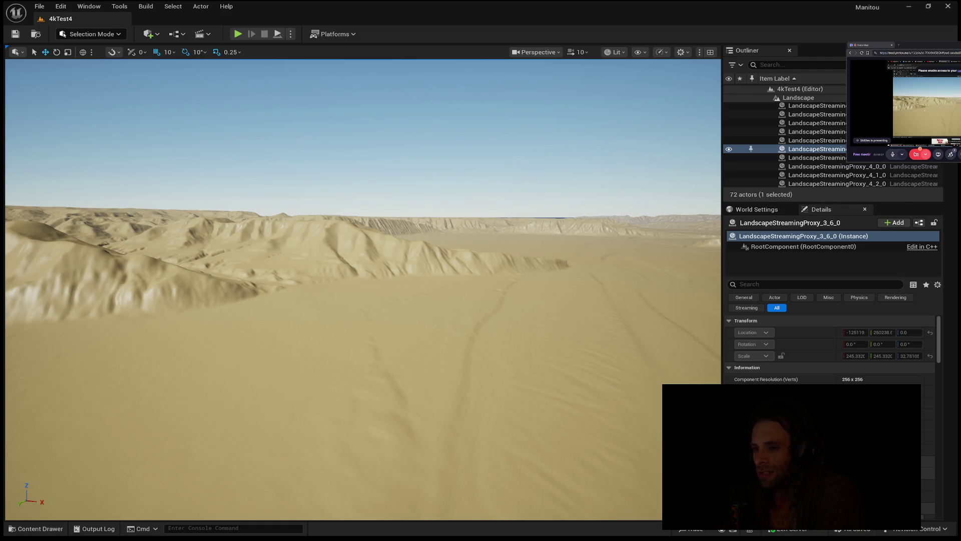
left_click_drag(411, 282, 411, 282)
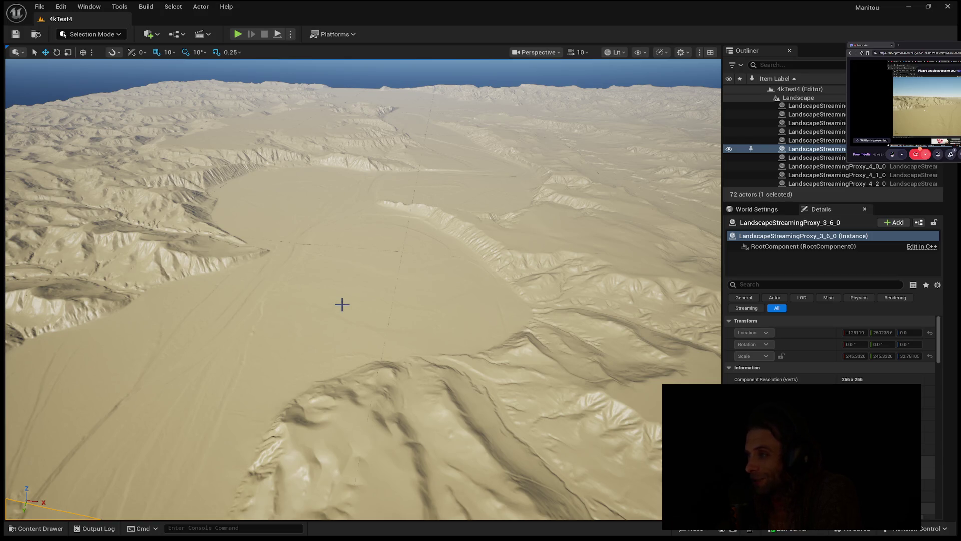
scroll(363, 290, "down", 10)
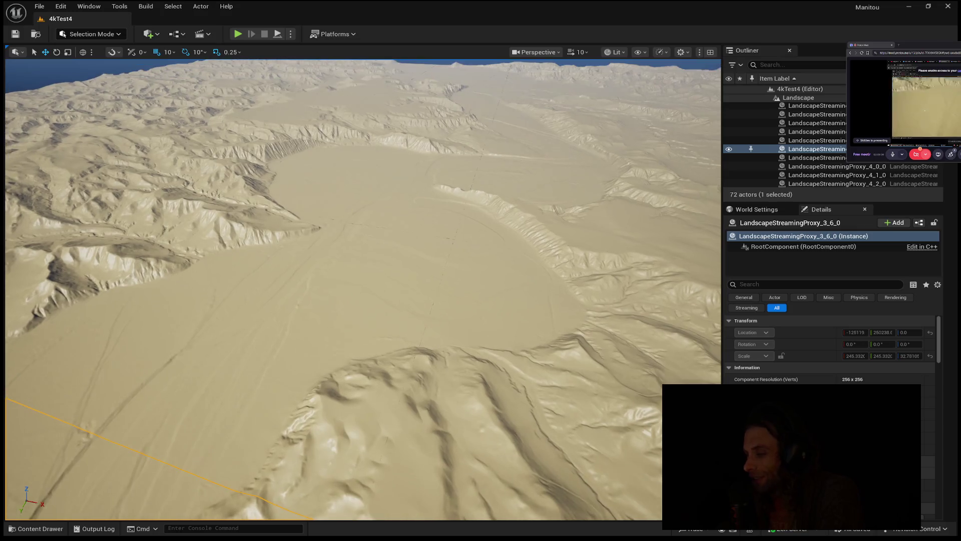
scroll(346, 301, "up", 5)
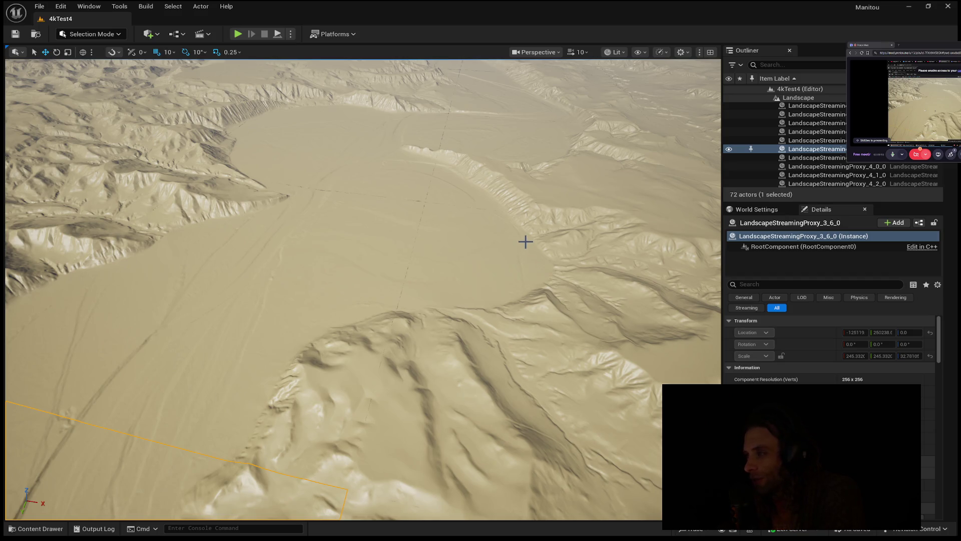
mouse_move(216, 248)
left_mouse_down()
mouse_move(216, 191)
mouse_move(304, 238)
mouse_move(299, 230)
left_mouse_up()
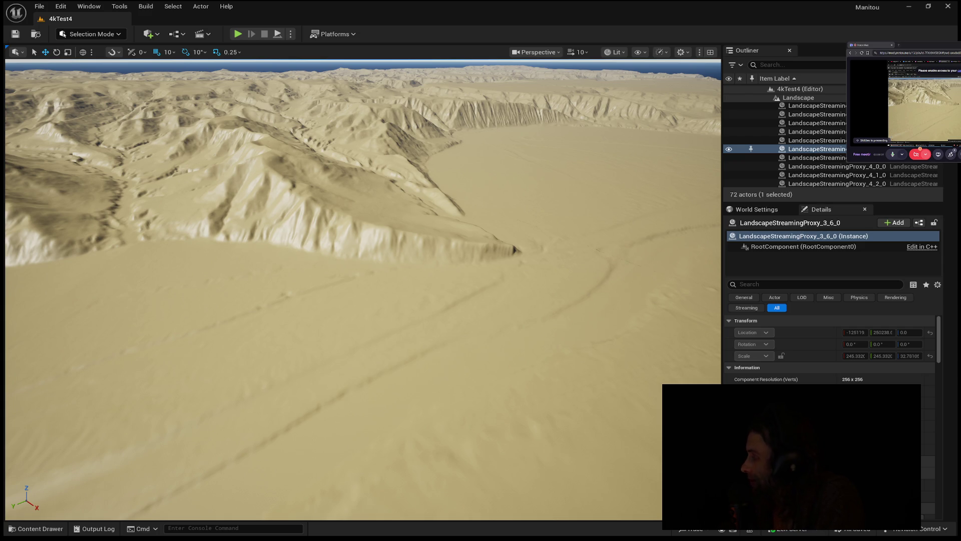
Search for '5090 vram specs' in a new browser tab.
left_click(899, 44)
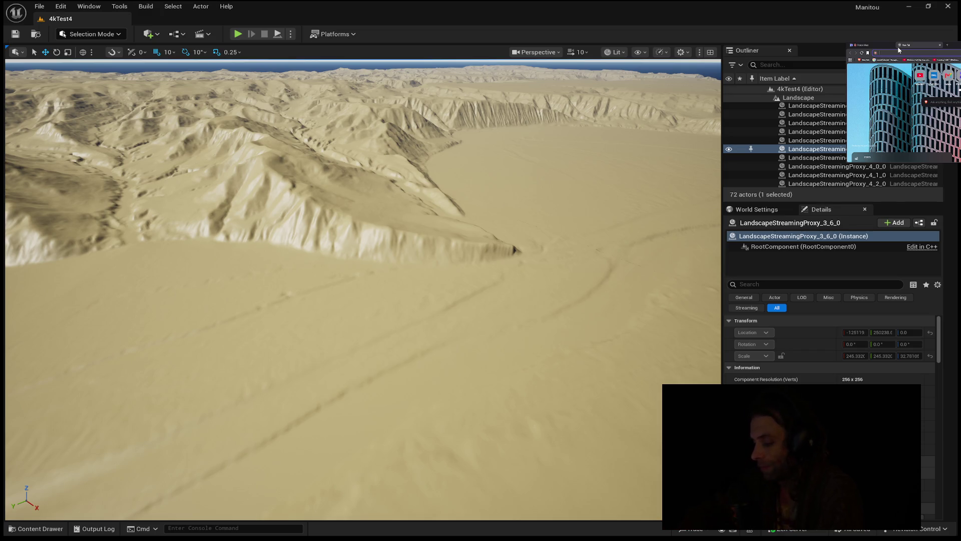
type("5090")
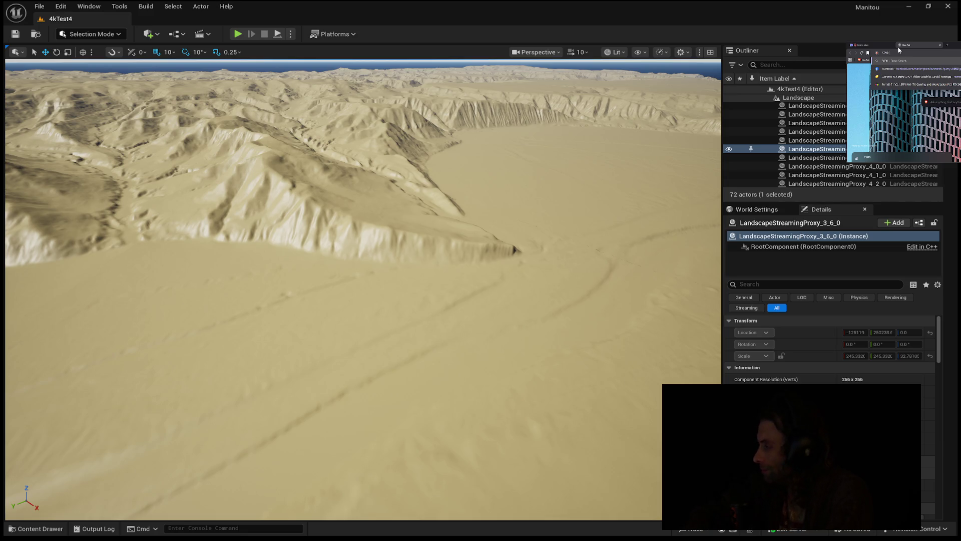
type(" vram sp")
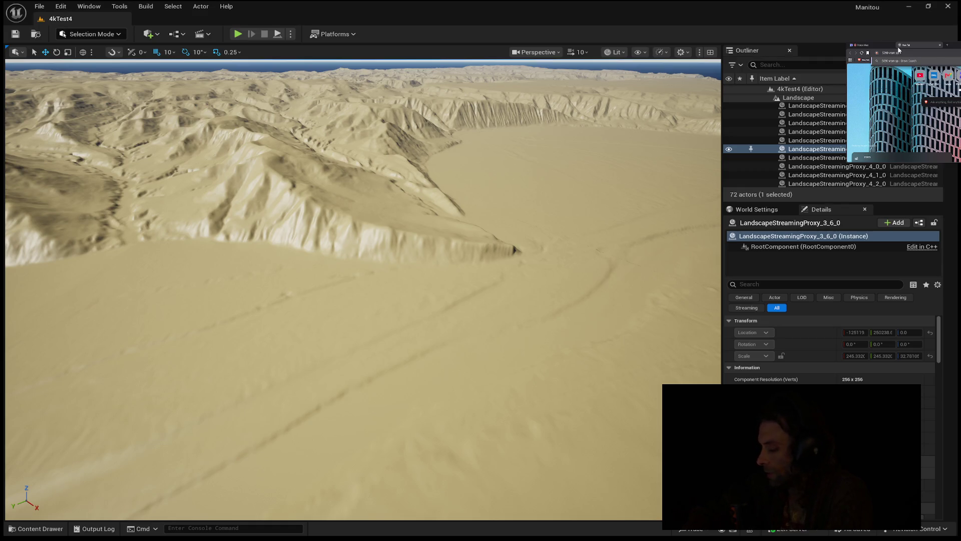
type("ecs")
key("Return")
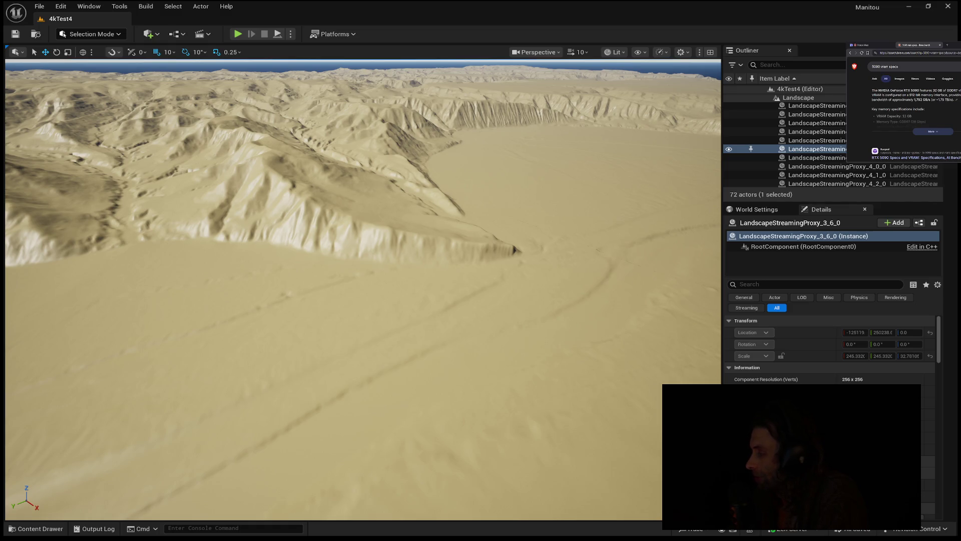
Expand the AI answer to read the full memory specs, then close the tab.
left_click(932, 132)
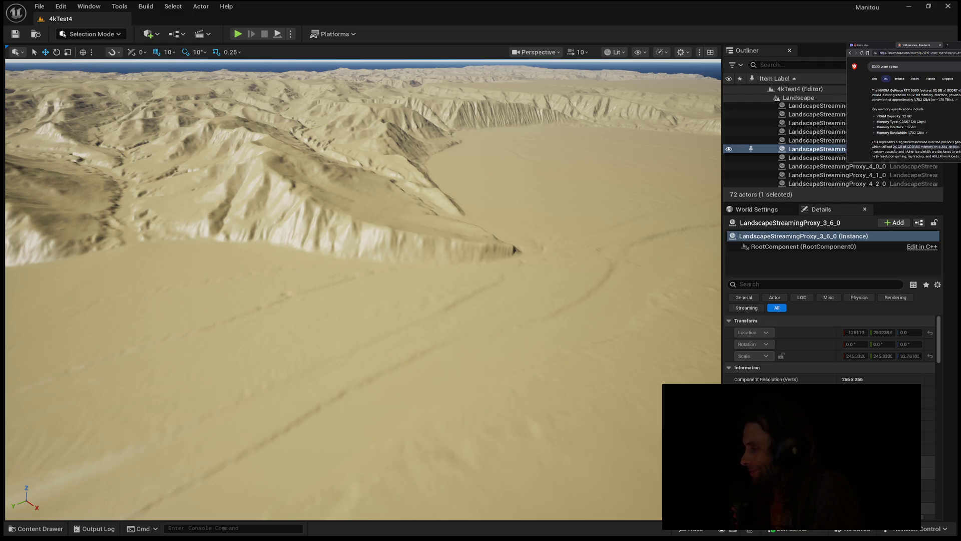
scroll(903, 110, "down", 5)
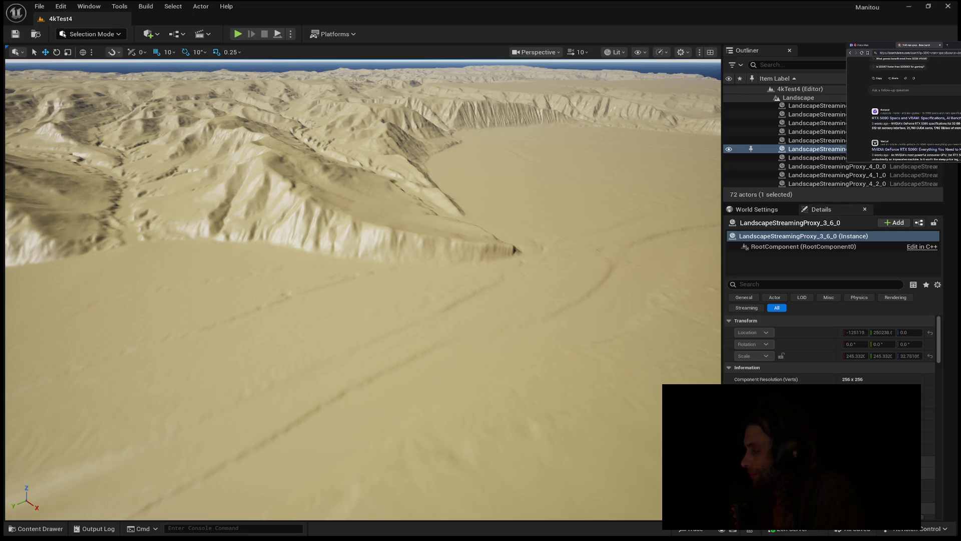
scroll(904, 105, "down", 3)
scroll(903, 105, "up", 8)
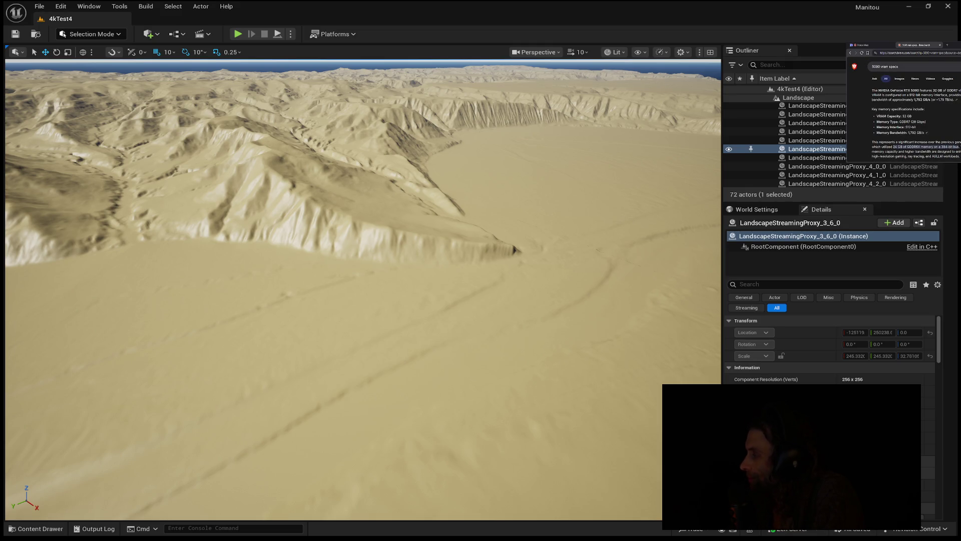
left_click(938, 45)
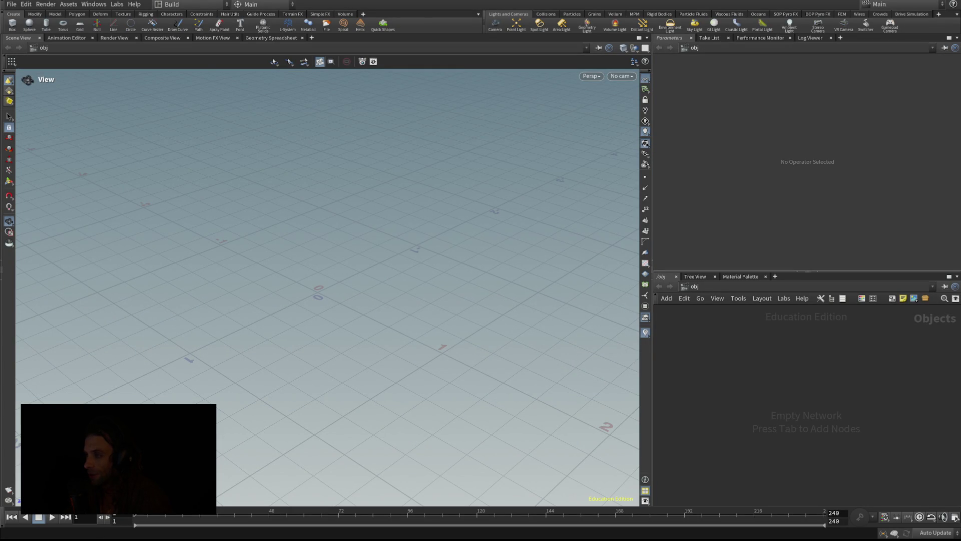
Begin adding a node to the empty /obj network.
key("Tab")
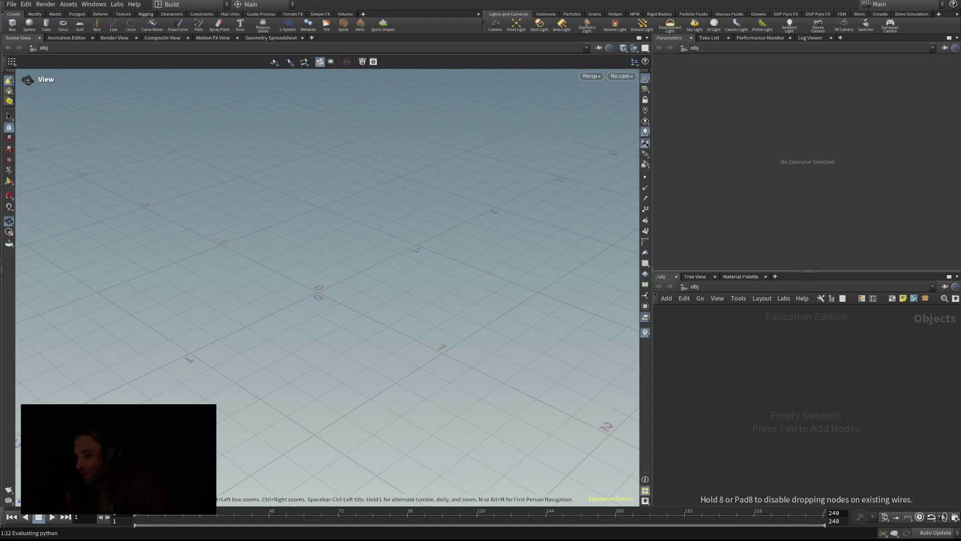
Orbit the viewport to a diagonal view and place a Geometry object in the network.
left_click_drag(320, 271, 276, 231)
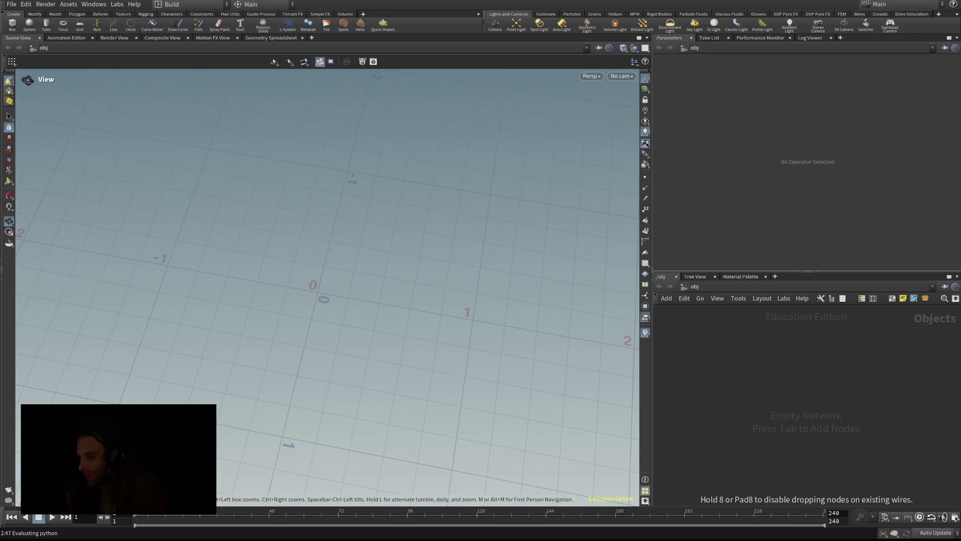
left_click_drag(320, 270, 380, 270)
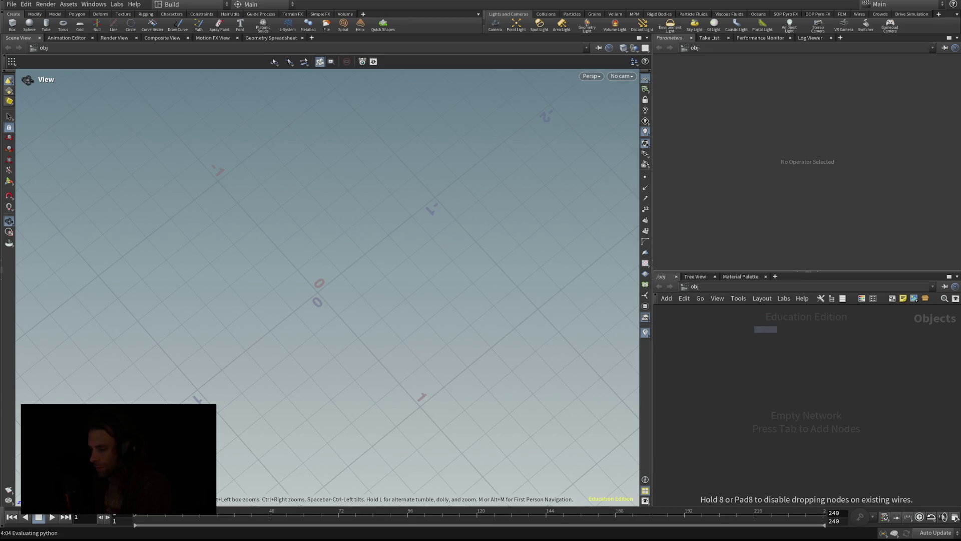
left_click(789, 375)
Dive into geo1 and place a HeightField File node inside it.
double_click(789, 376)
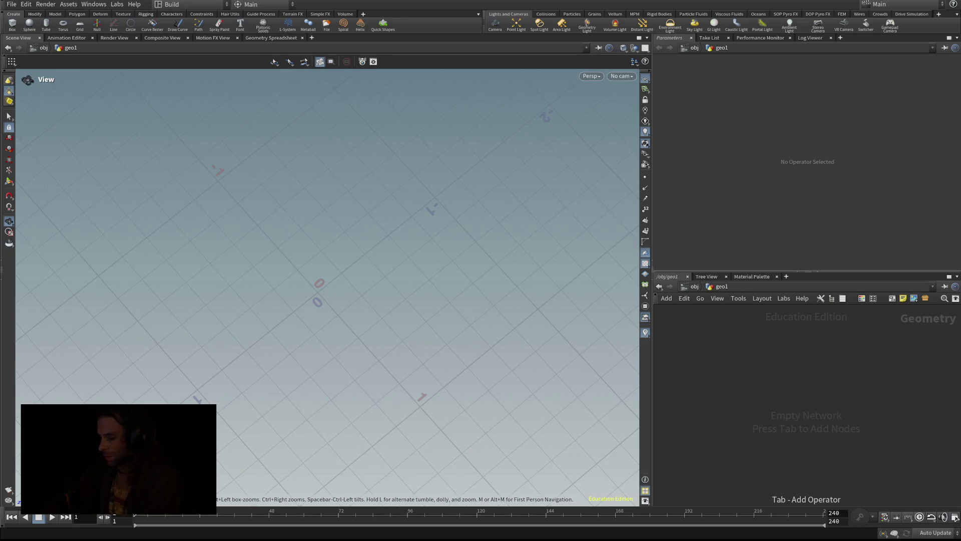
key("ctrl+v")
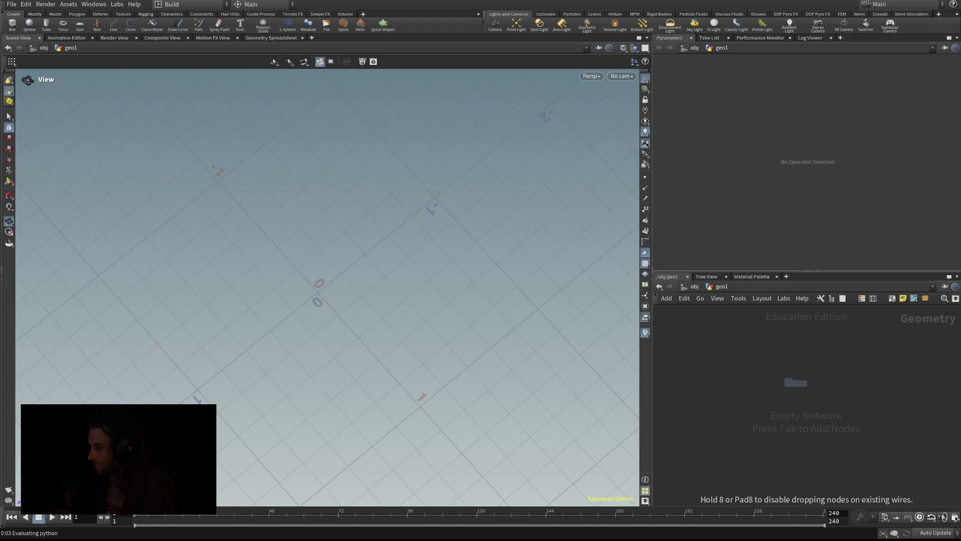
left_click(796, 382)
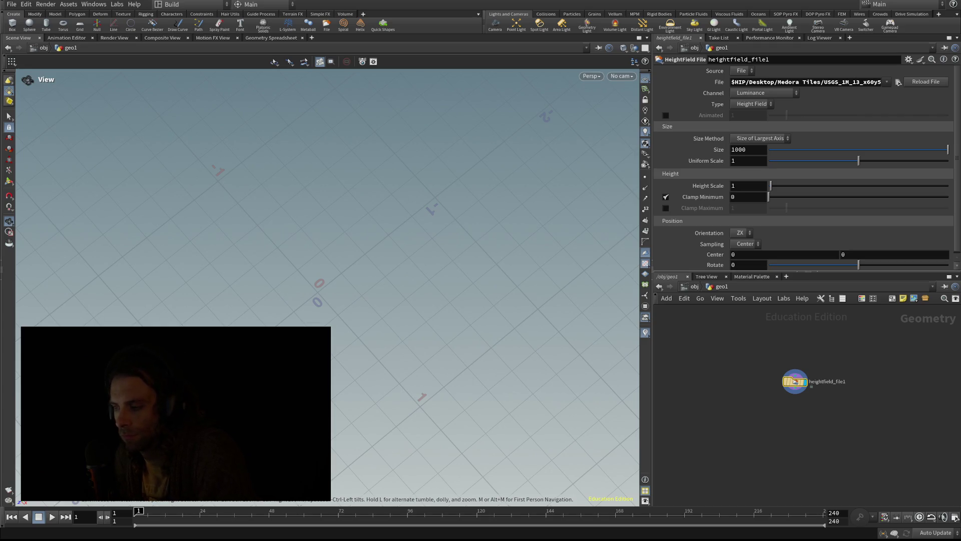
Zoom the network view in and out while the USGS heightfield cooks.
scroll(793, 386, "up", 5)
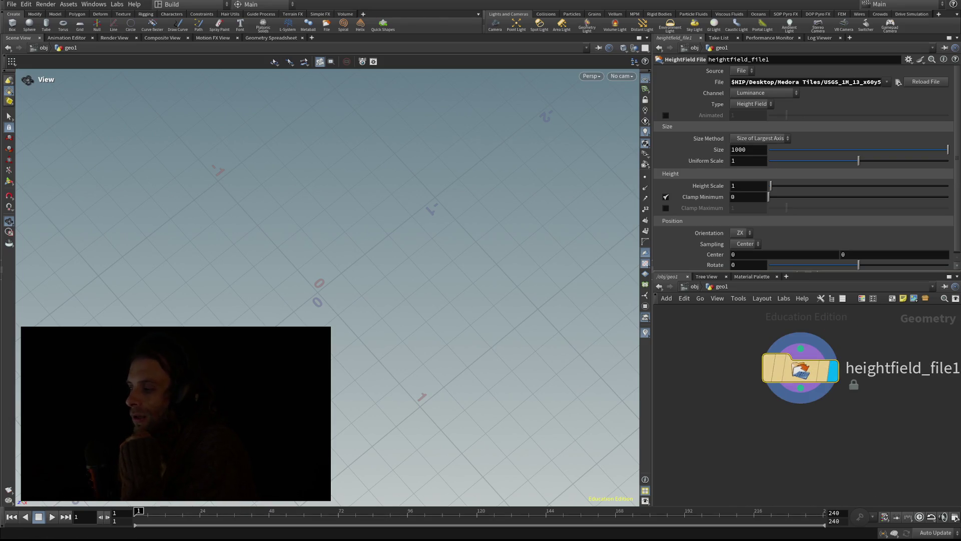
scroll(697, 375, "down", 5)
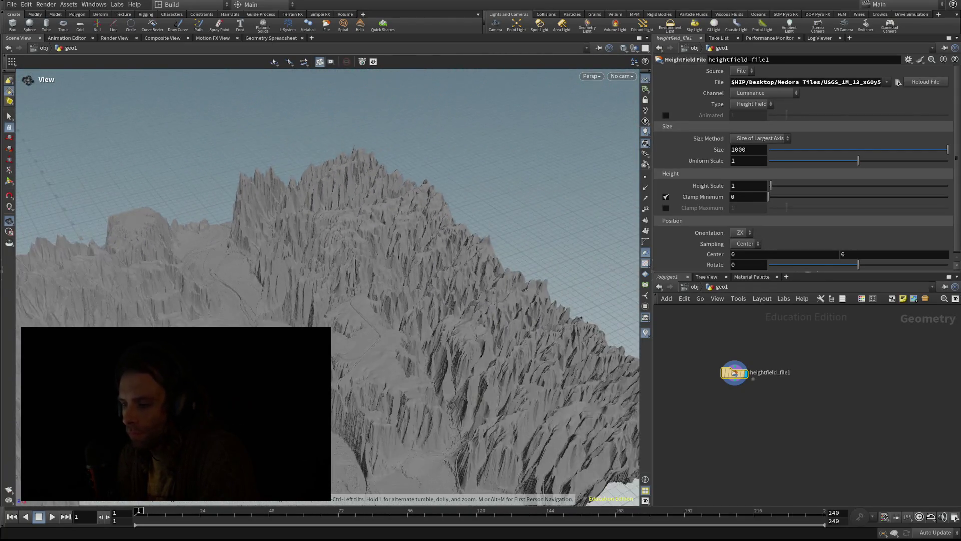
Change the HeightField File Size from 1000 to 10012.
left_click(746, 149)
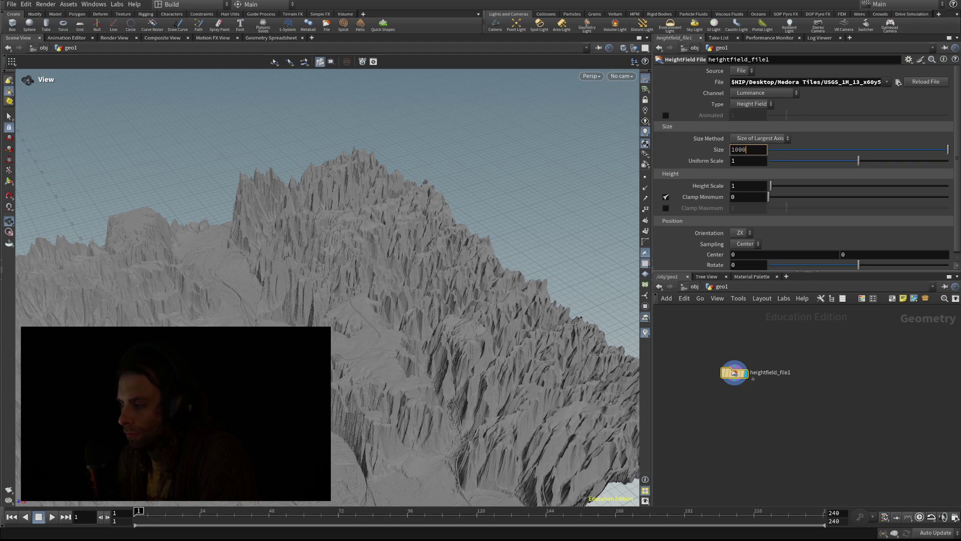
key("BackSpace")
type("12")
key("Return")
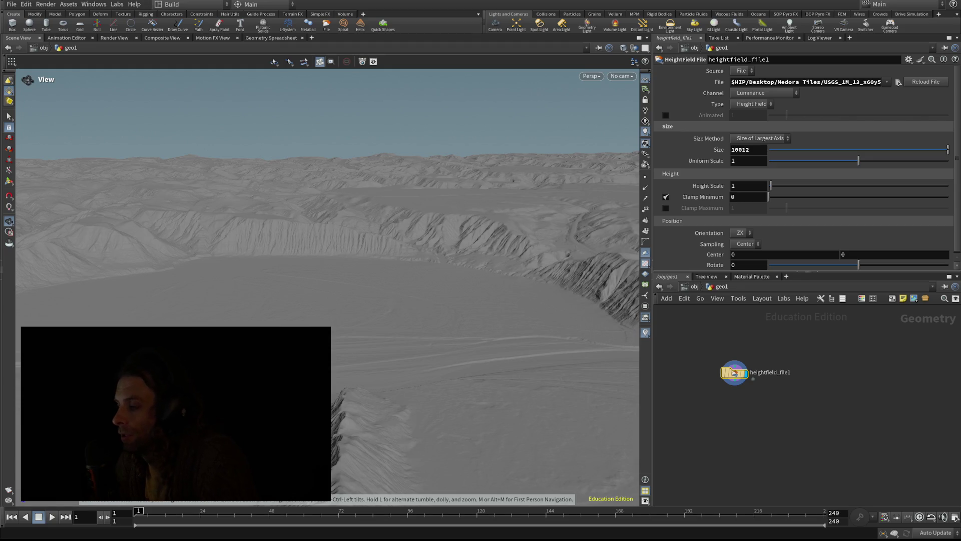
scroll(674, 401, "up", 3)
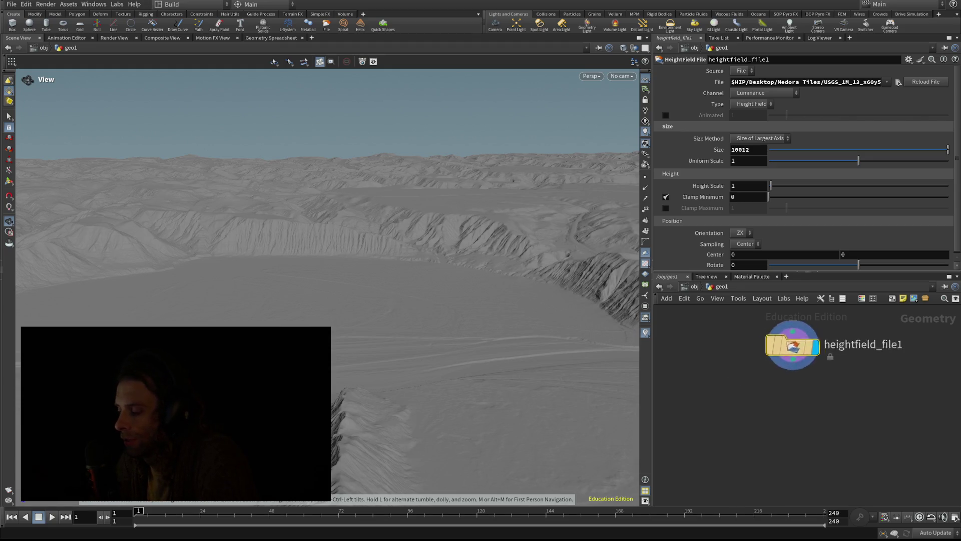
Place a new HeightField node beside heightfield_file1 and switch the viewport to orthographic back view.
scroll(781, 400, "down", 3)
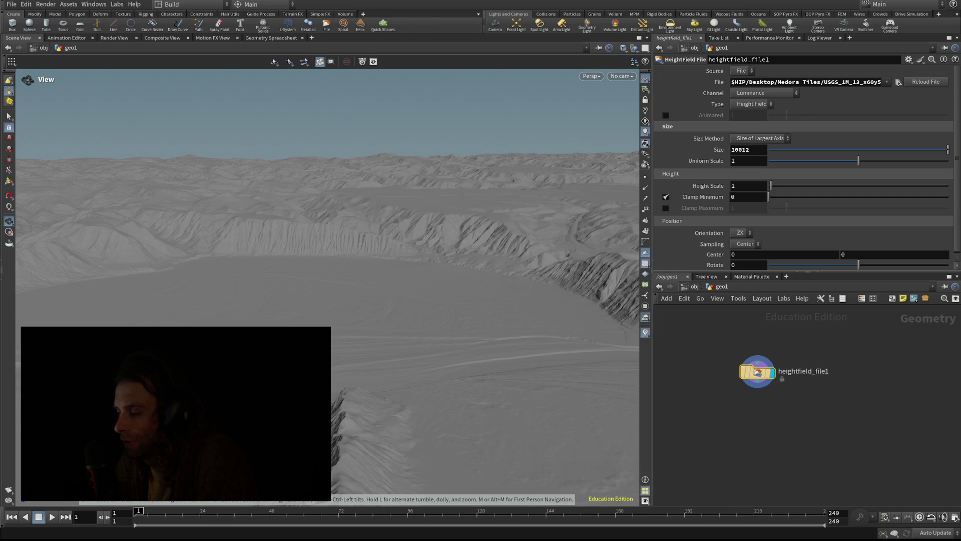
scroll(811, 400, "up", 1)
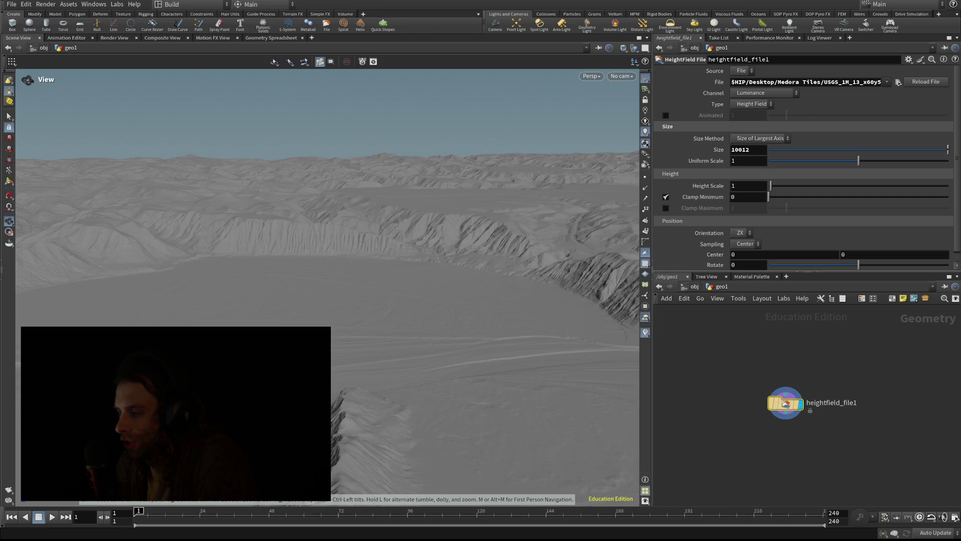
left_click_drag(751, 441, 777, 403)
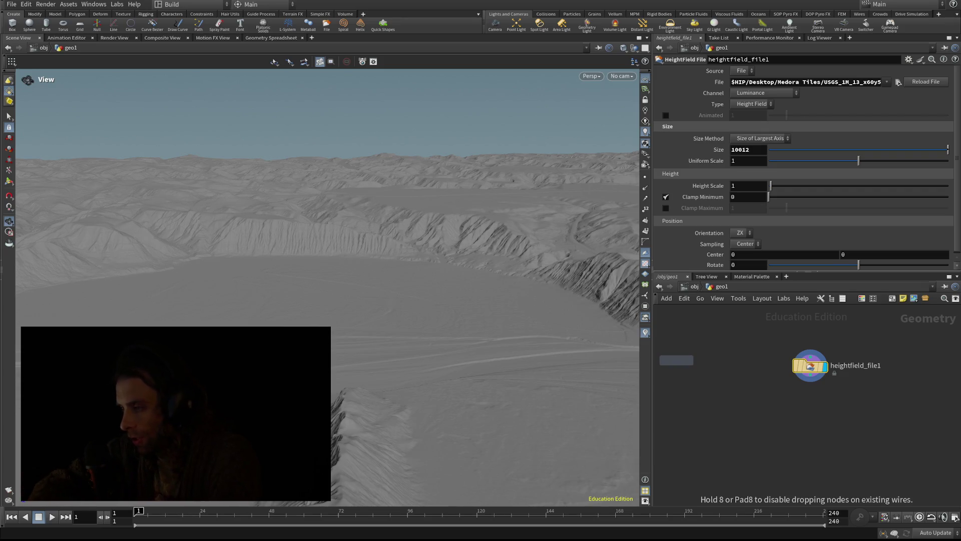
left_click(685, 360)
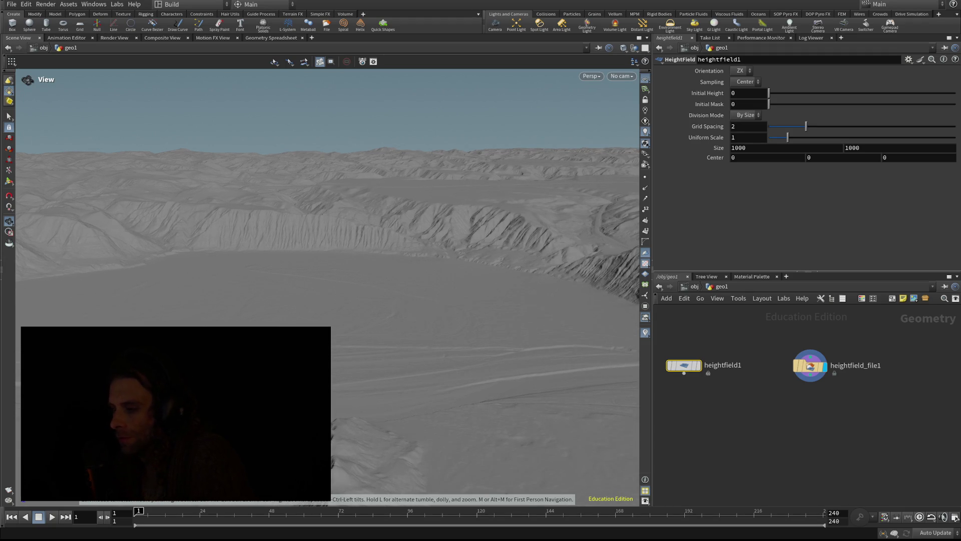
key("space+3")
key("h")
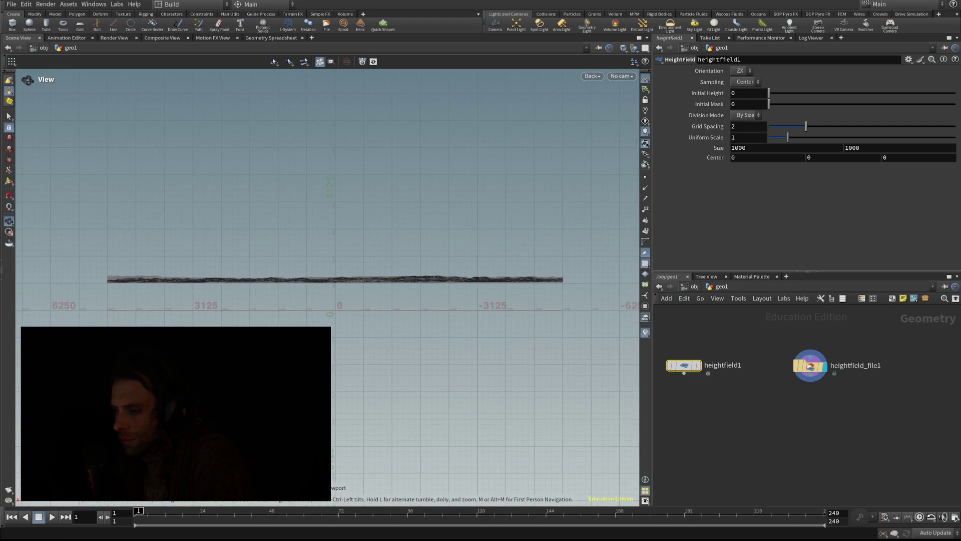
Zoom and pan the back view onto the terrain's side profile, undoing a stray selection.
scroll(355, 365, "up", 5)
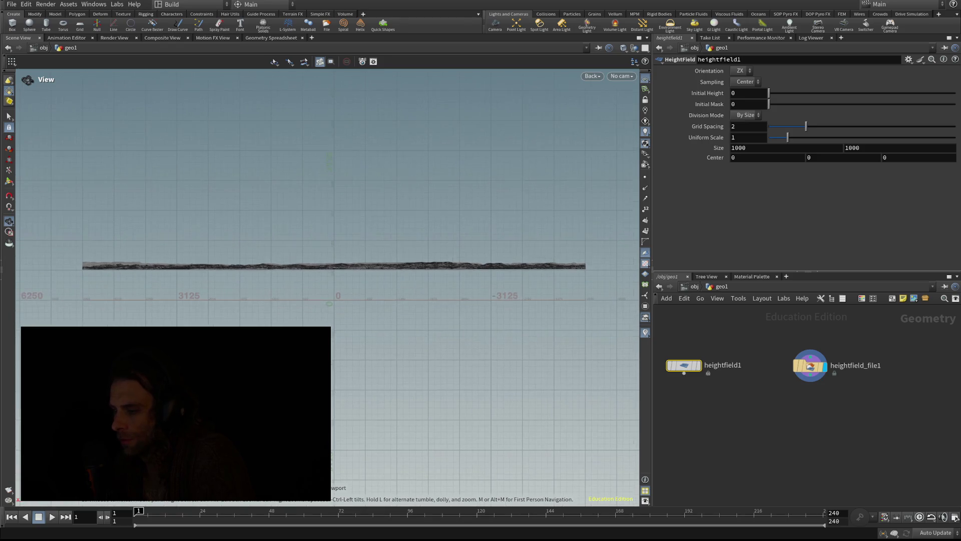
left_click_drag(350, 200, 345, 412)
scroll(356, 366, "up", 3)
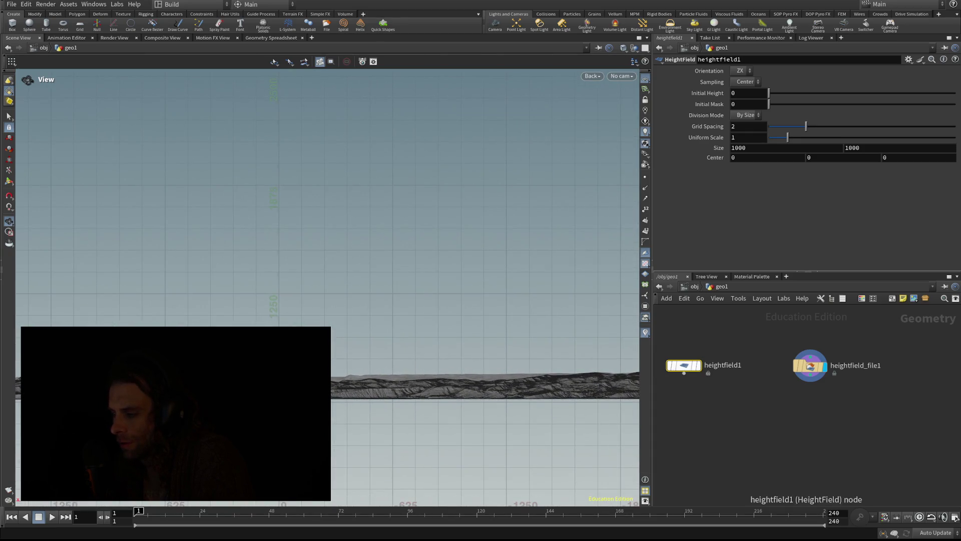
scroll(460, 390, "down", 2)
scroll(327, 274, "up", 5)
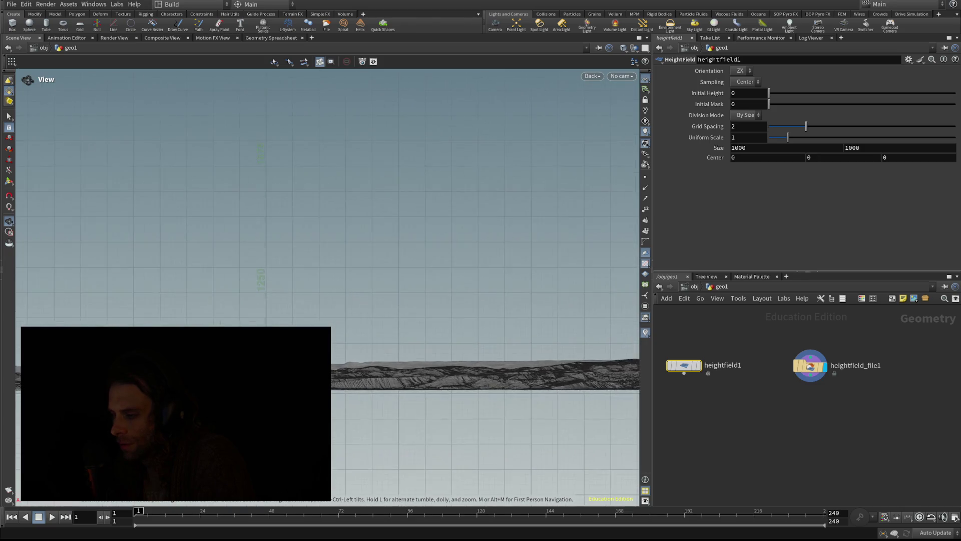
scroll(327, 275, "down", 5)
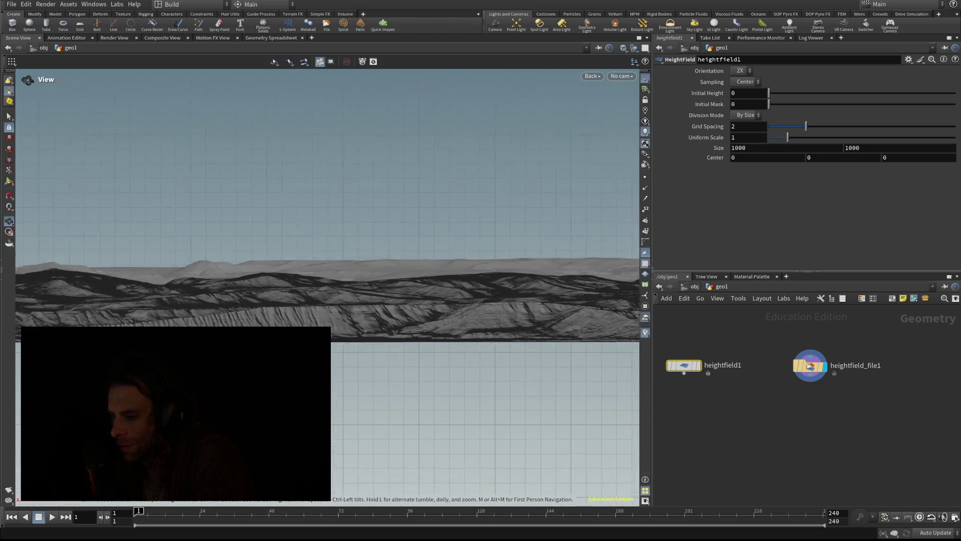
left_click_drag(328, 275, 327, 403)
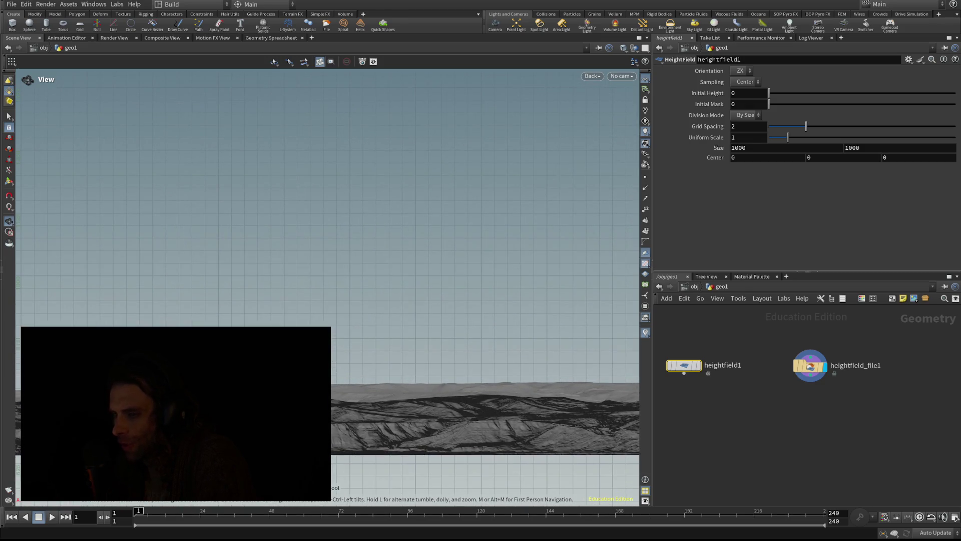
key("ctrl+z")
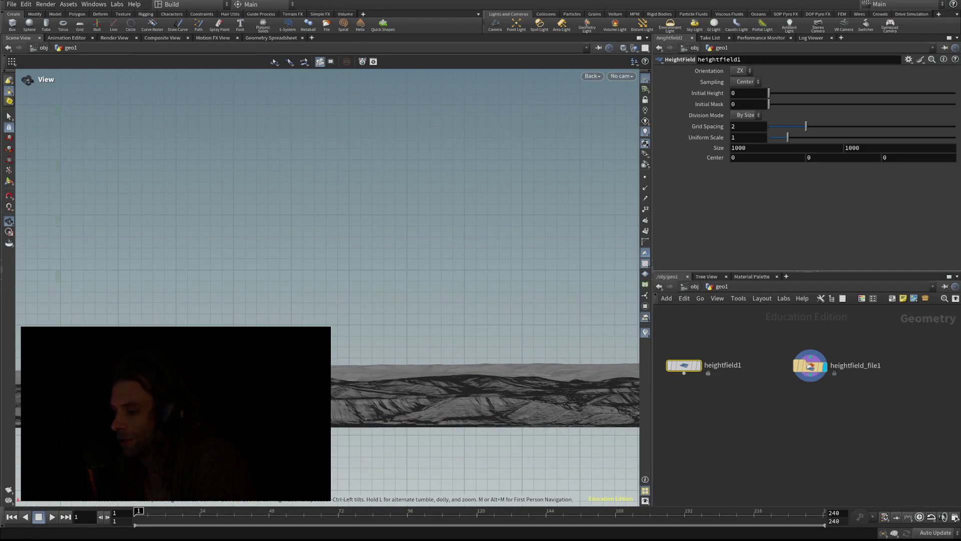
left_click(808, 367)
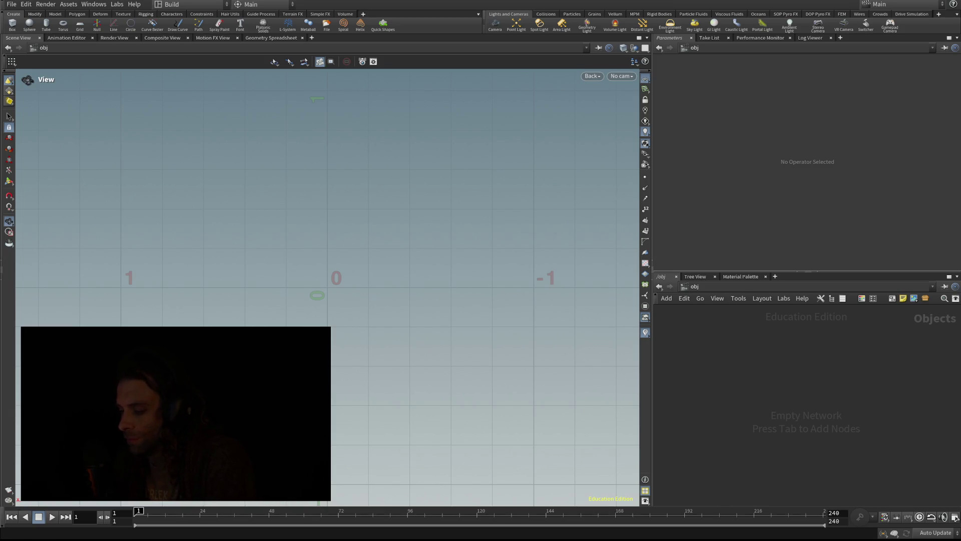
Create a new Geometry object, geo1, in the empty /obj network.
key("Tab")
type("geo")
key("Return")
left_click(794, 358)
Inside geo1, place a new HeightField File node, heightfield_file1.
double_click(796, 359)
key("Tab")
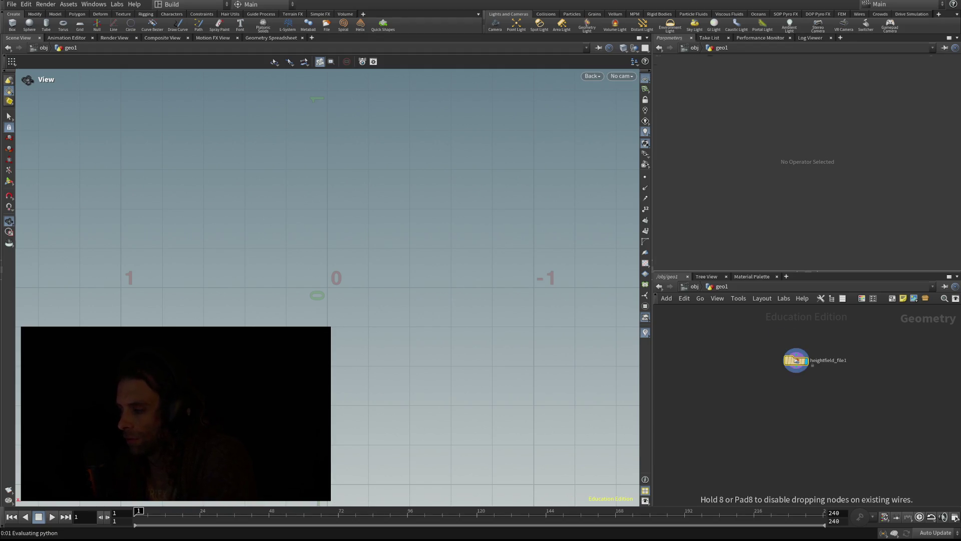
left_click(796, 360)
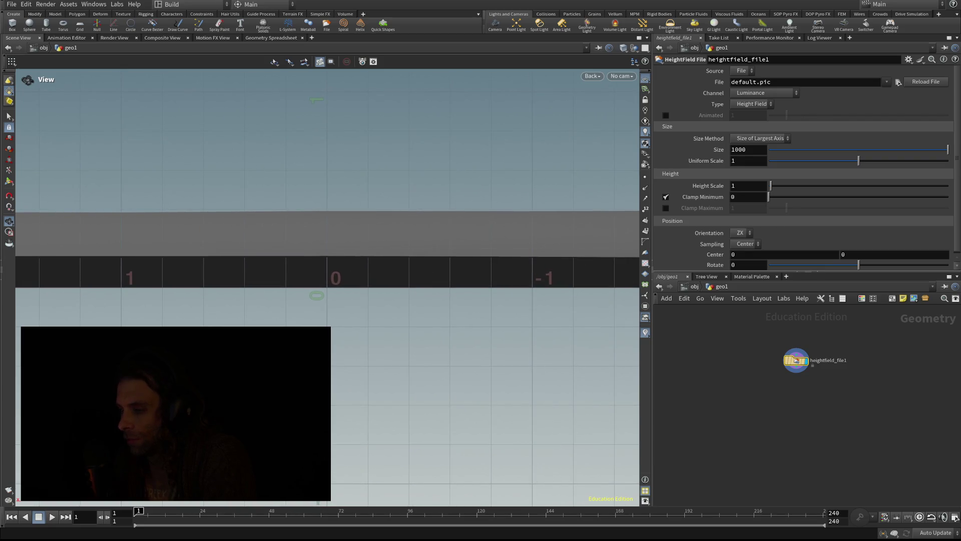
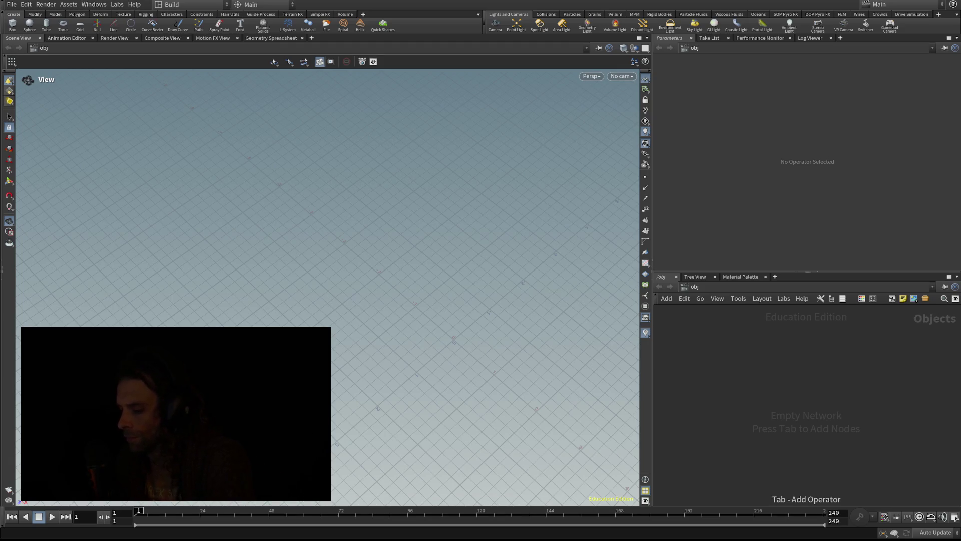
Create a Geometry node geo1 in /obj and dive inside it.
key("Tab")
type("geo")
key("Return")
left_click(793, 360)
double_click(791, 360)
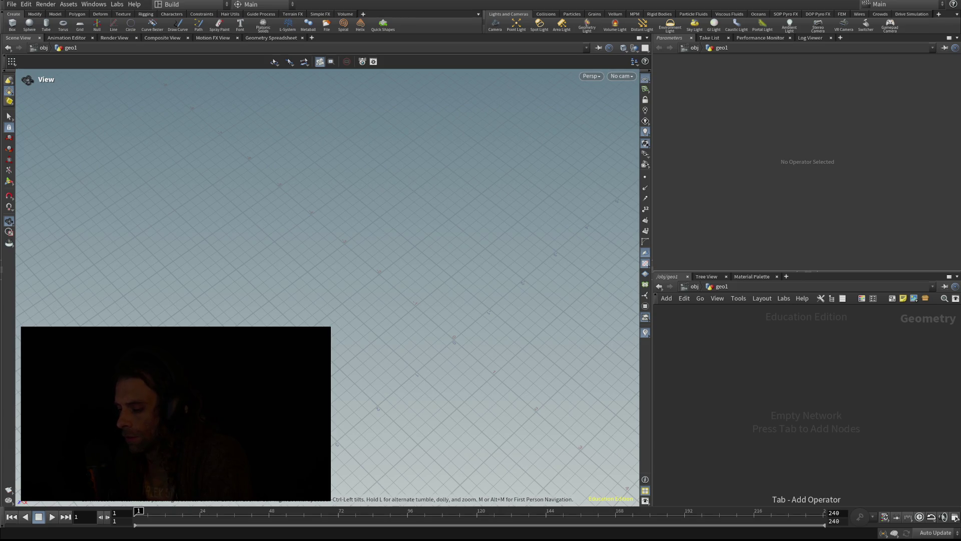
Add a HeightField File node inside geo1.
key("Tab")
type("heightfield file")
key("Return")
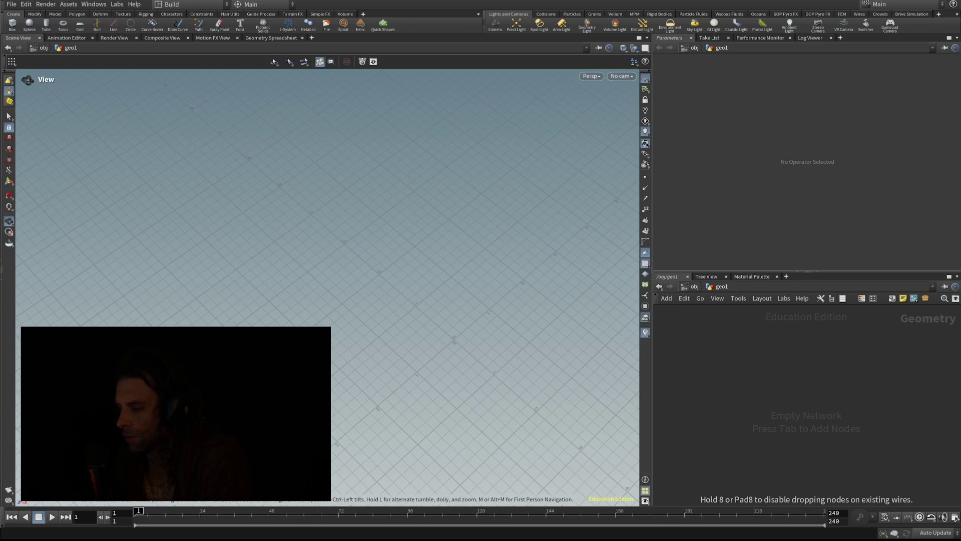
left_click(793, 348)
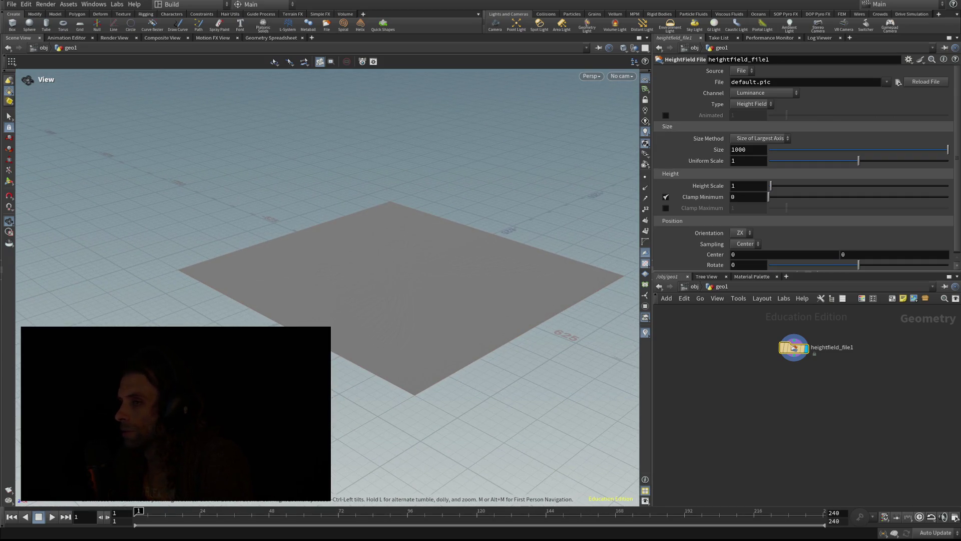
double_click(794, 347)
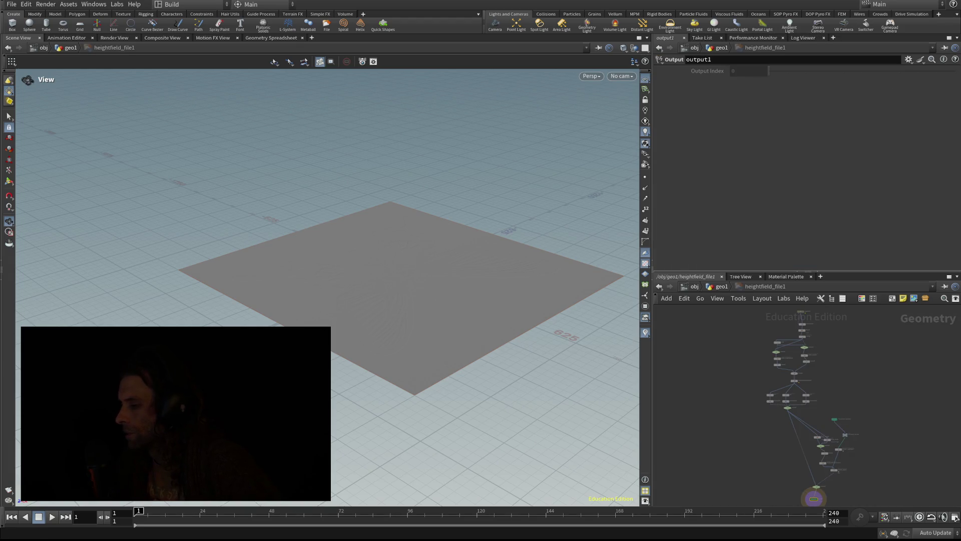
left_click(658, 286)
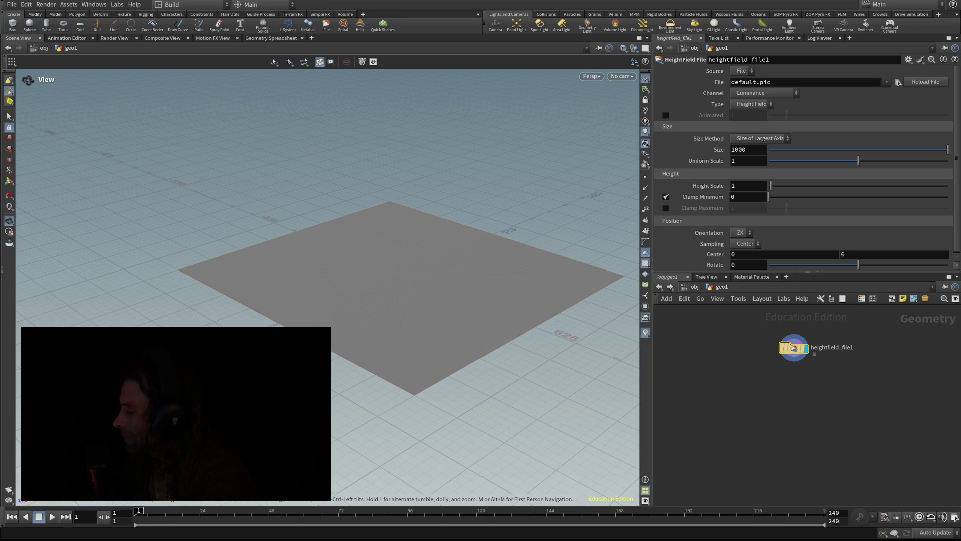
Set heightfield_file1's Size to 10012 for the loaded USGS tile.
mouse_move(794, 348)
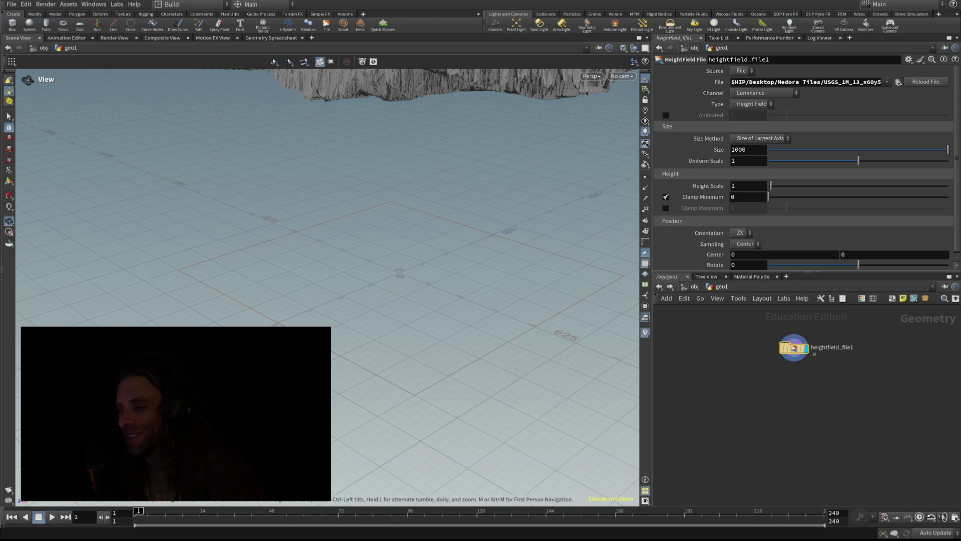
left_click(747, 149)
type("12")
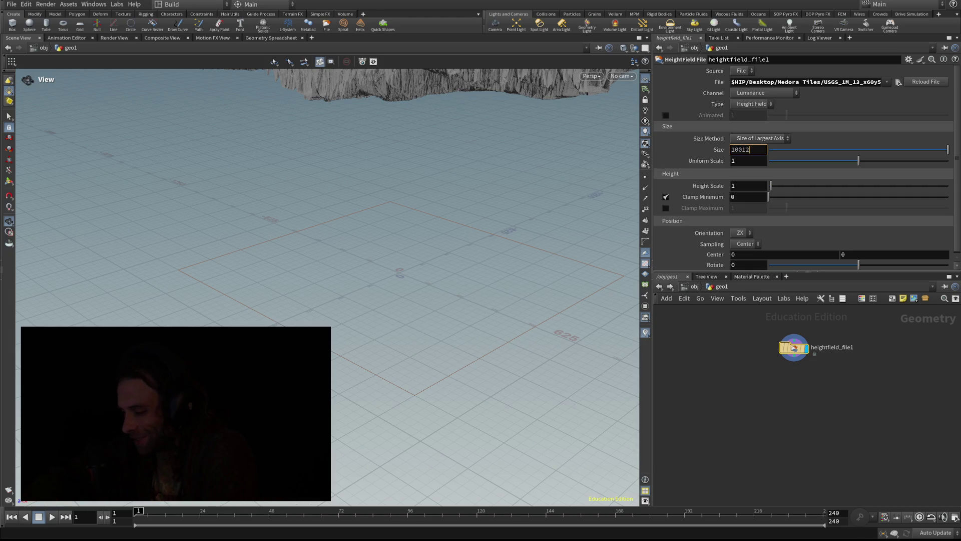
key("Return")
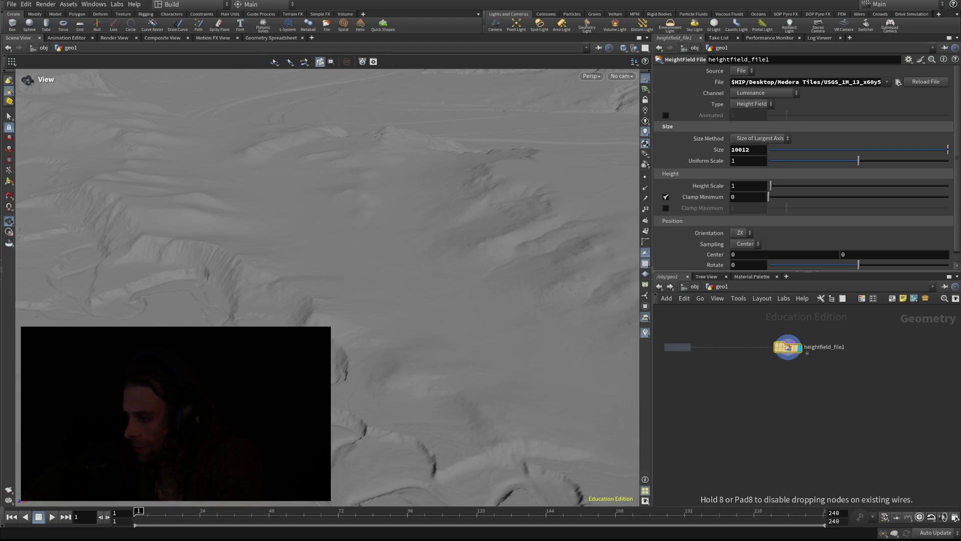
Add a HeightField node divided By Axis with 10012 grid samples.
left_click(677, 346)
left_click(746, 115)
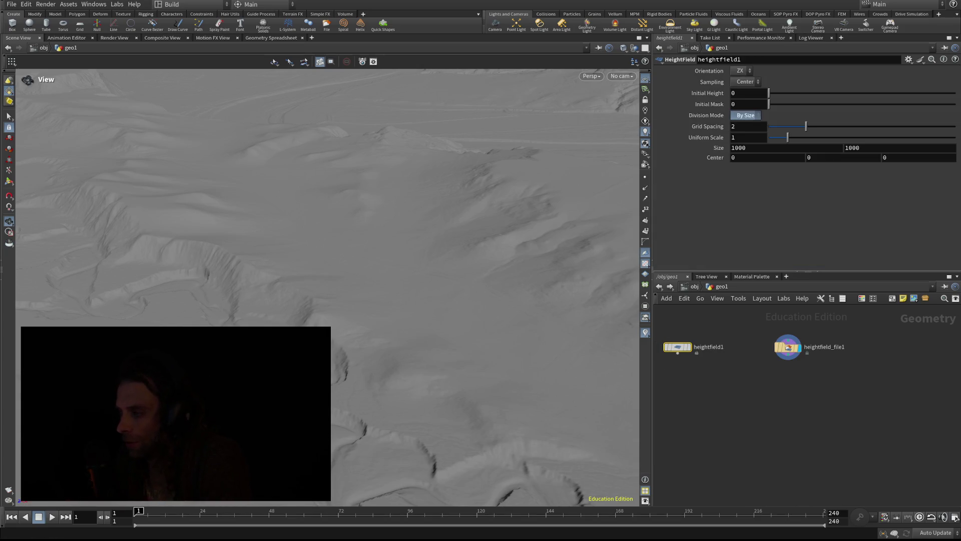
left_click(746, 106)
left_click(748, 126)
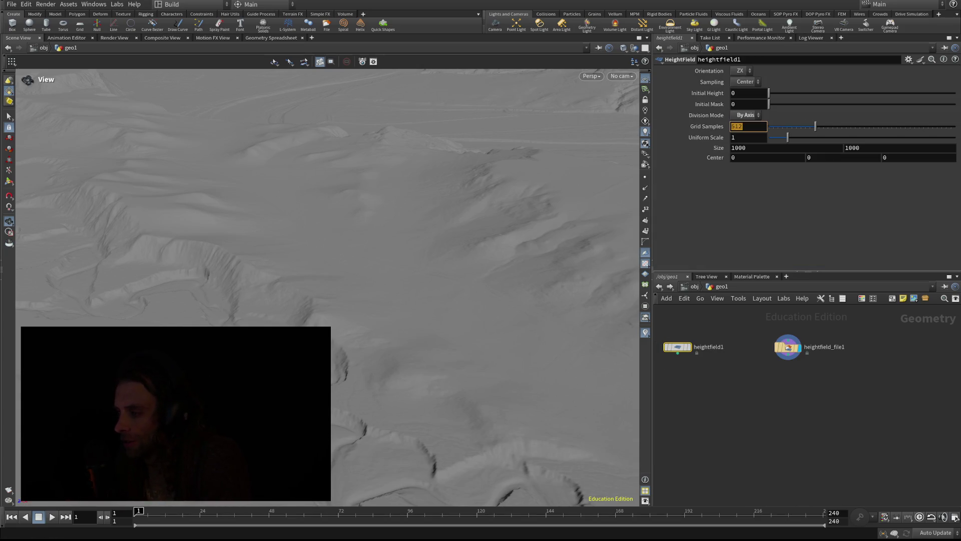
type("1012")
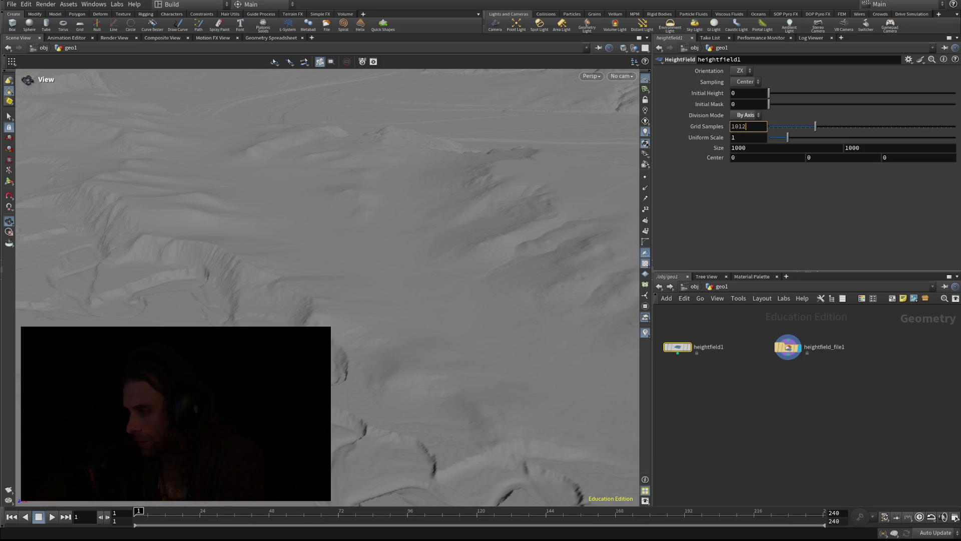
key("BackSpace")
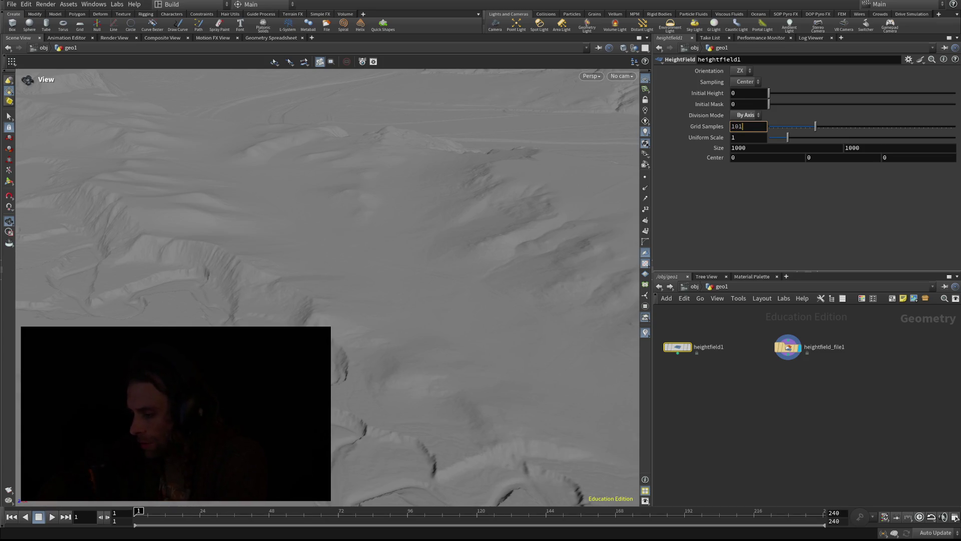
key("BackSpace")
type("0")
type("12")
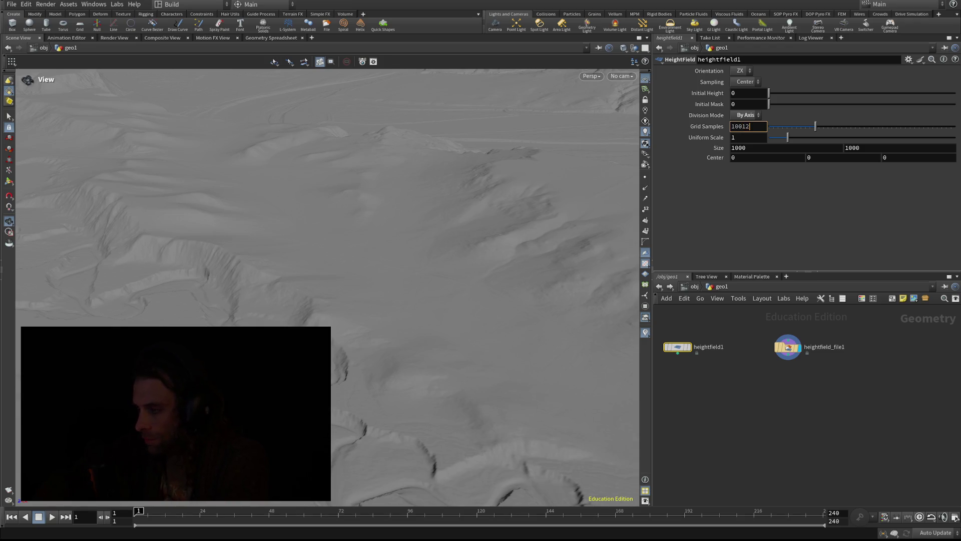
Set the heightfield's Size to 10012 by 10012.
left_click(745, 148)
double_click(739, 148)
type("1")
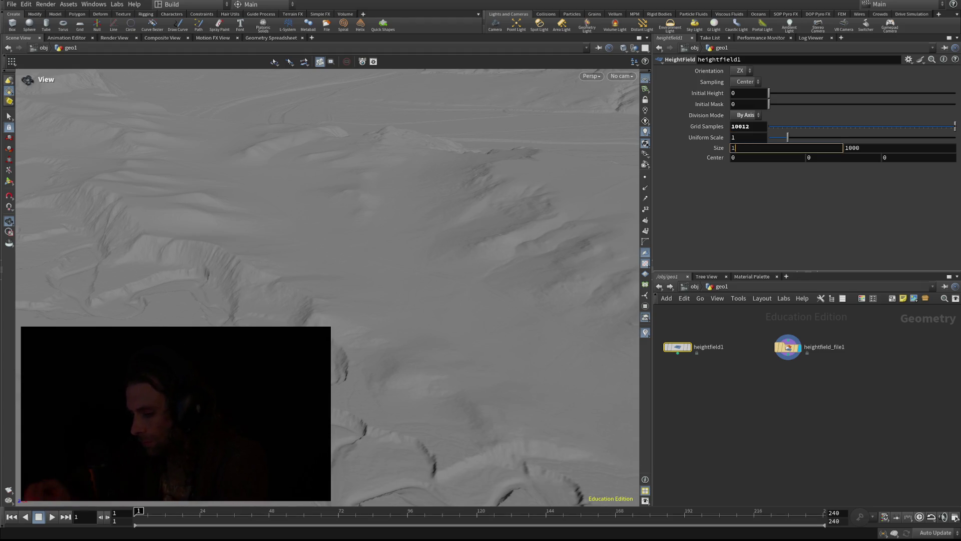
type("2")
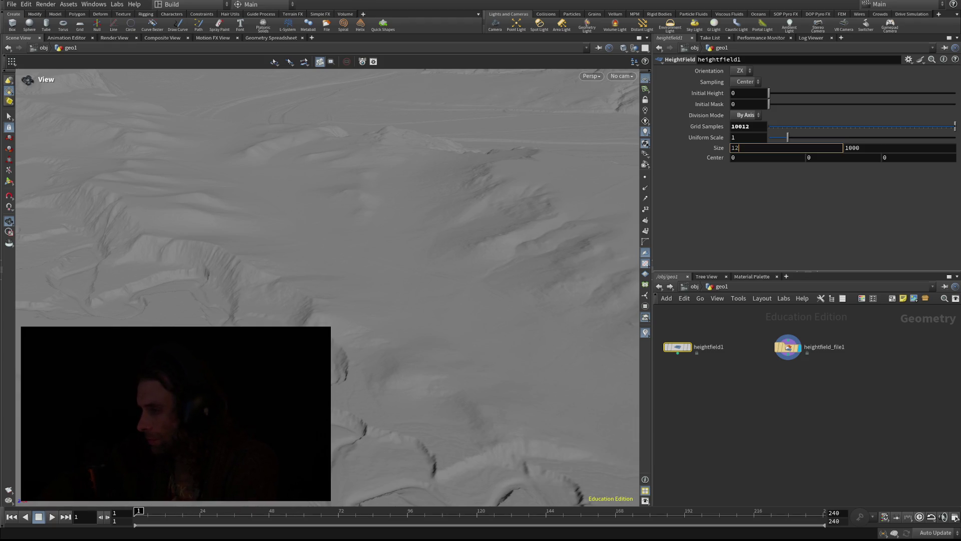
key("BackSpace")
type("0012")
key("Tab")
type("10012")
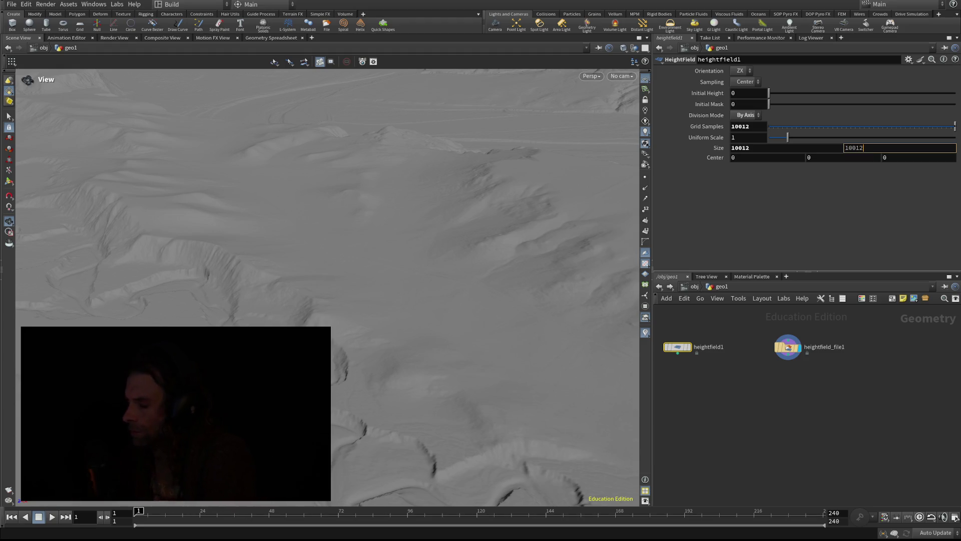
key("Return")
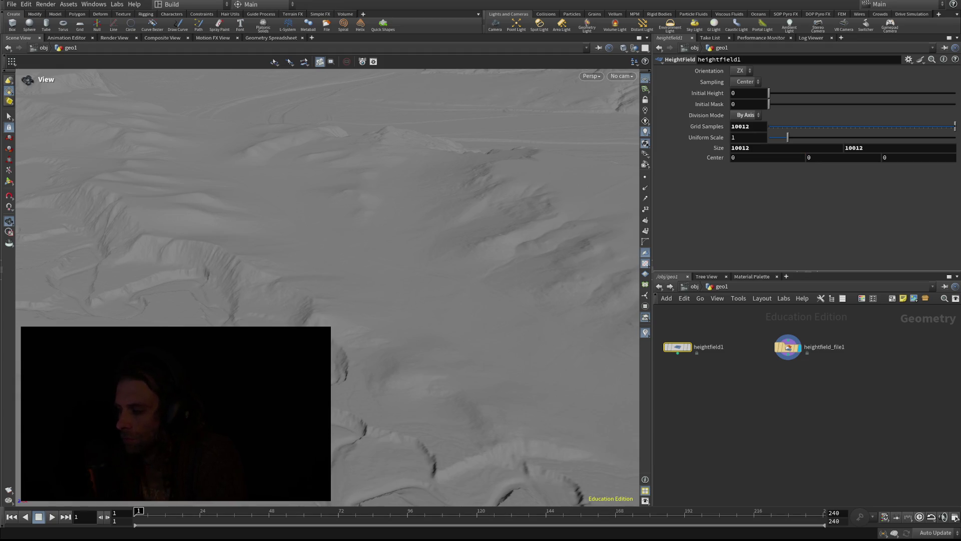
mouse_move(678, 346)
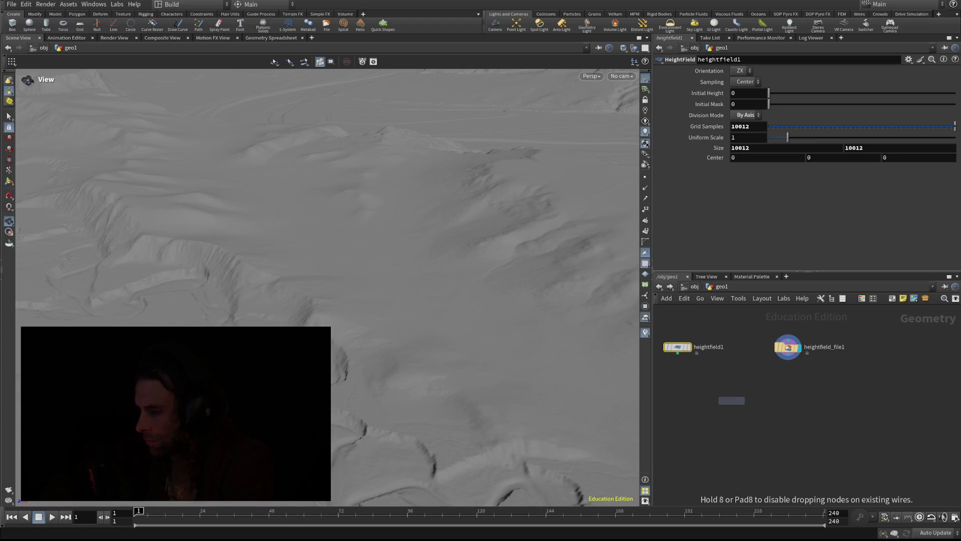
Add a HeightField Project node fed by heightfield1 and heightfield_file1.
left_click(742, 397)
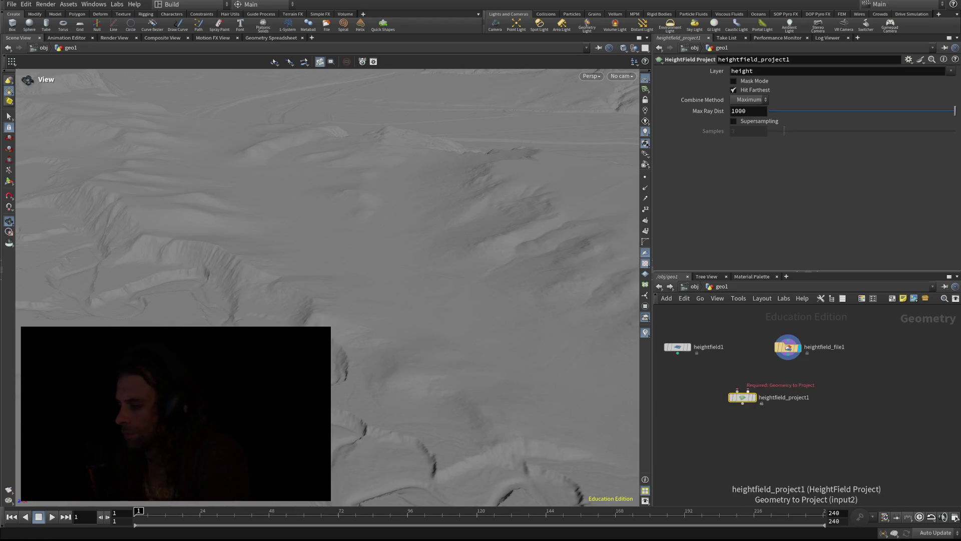
left_click(788, 360)
left_click(748, 391)
left_click(678, 353)
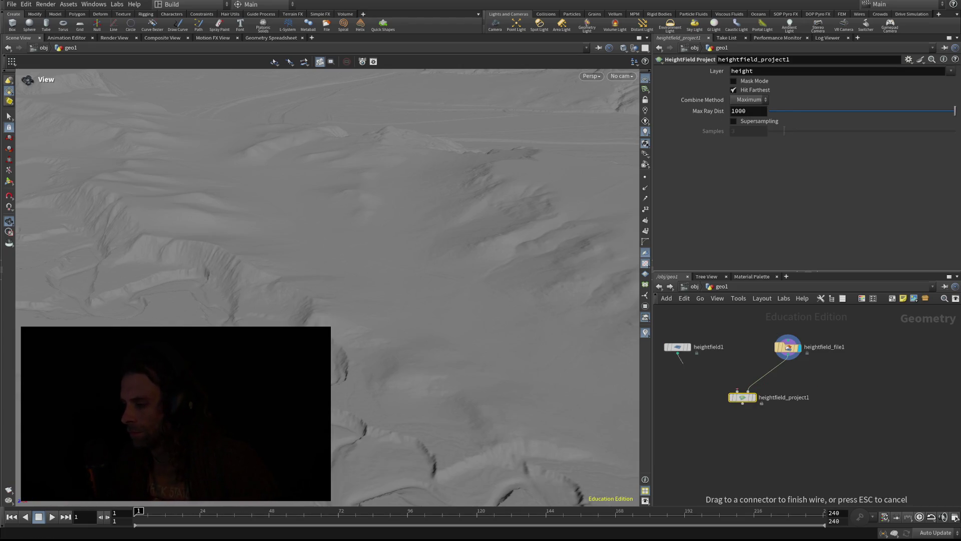
left_click(737, 391)
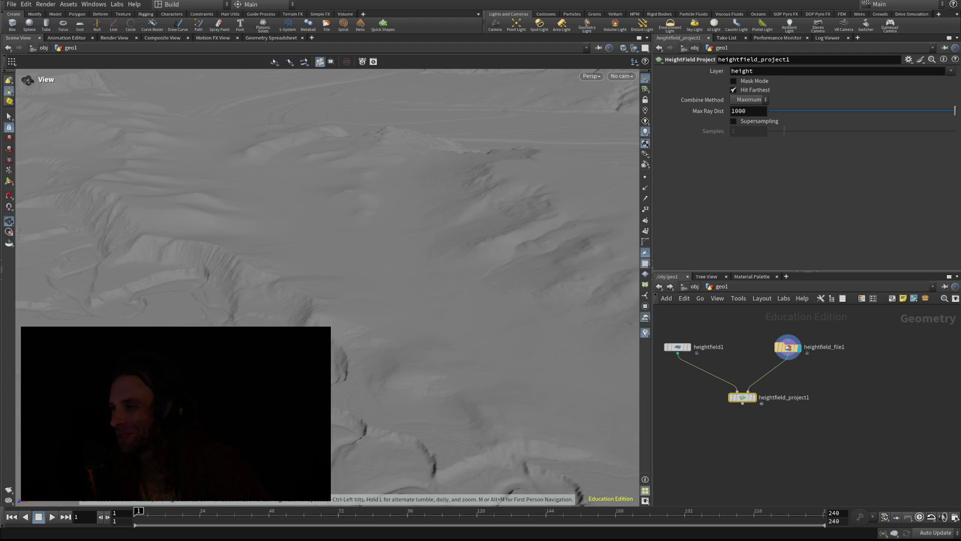
mouse_move(742, 397)
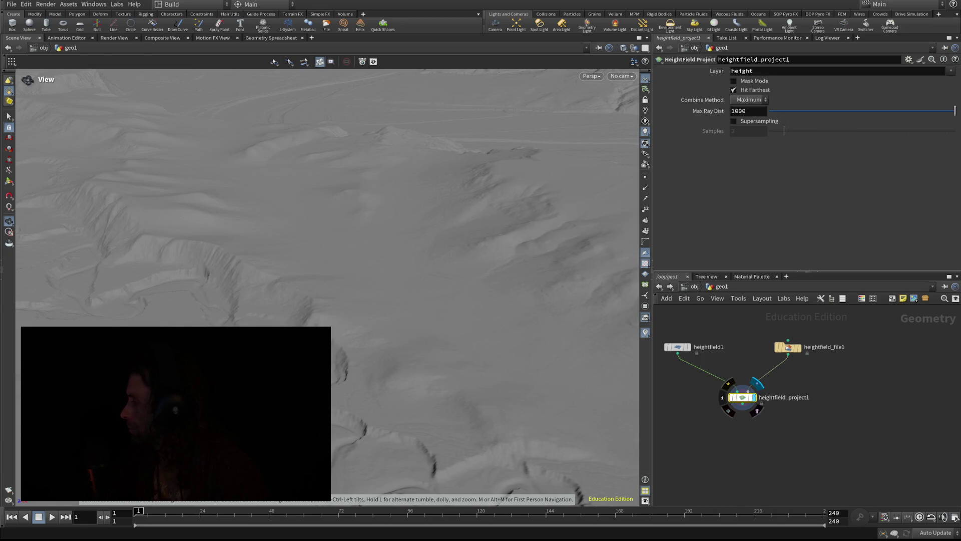
Look inside heightfield_project1, return to geo1, and search for HeightField Remap.
double_click(742, 397)
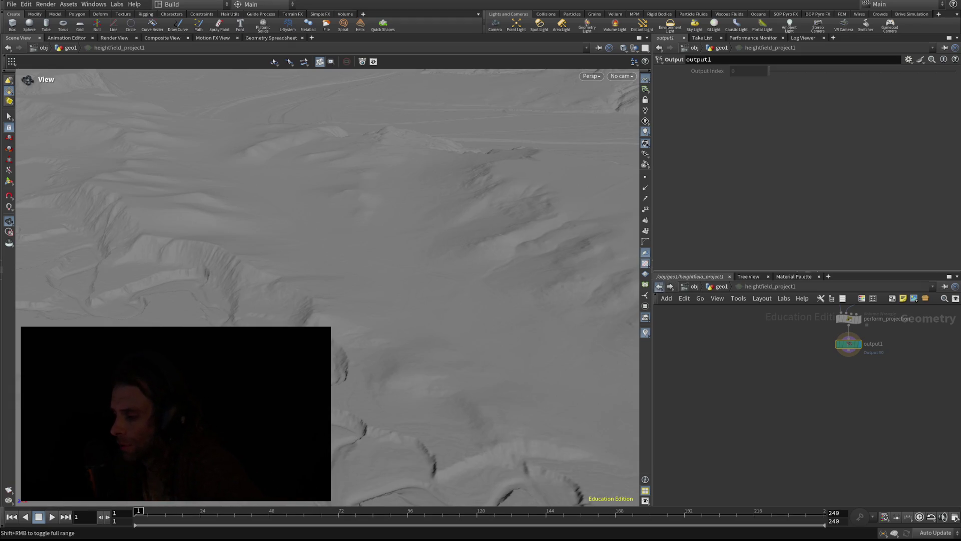
left_click(659, 286)
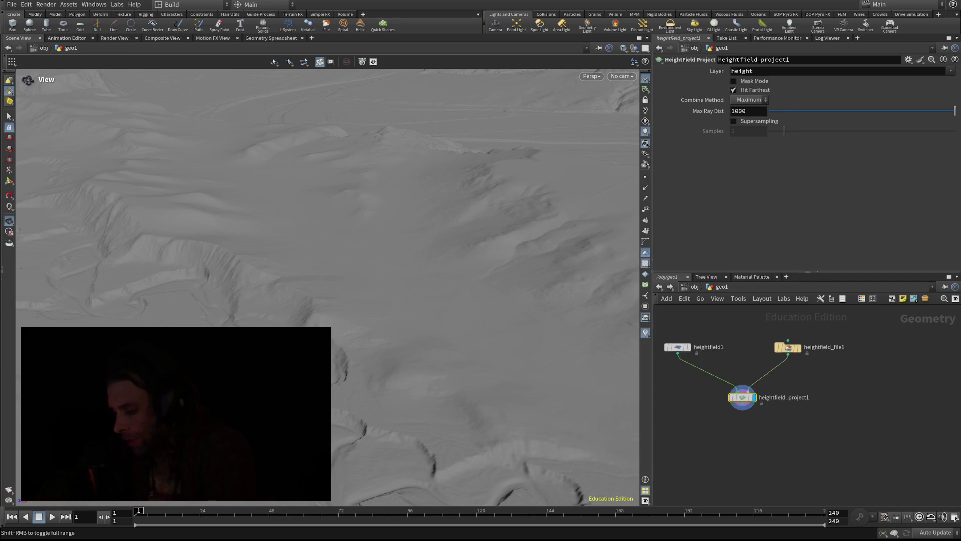
key("Tab")
type("remap")
key("Return")
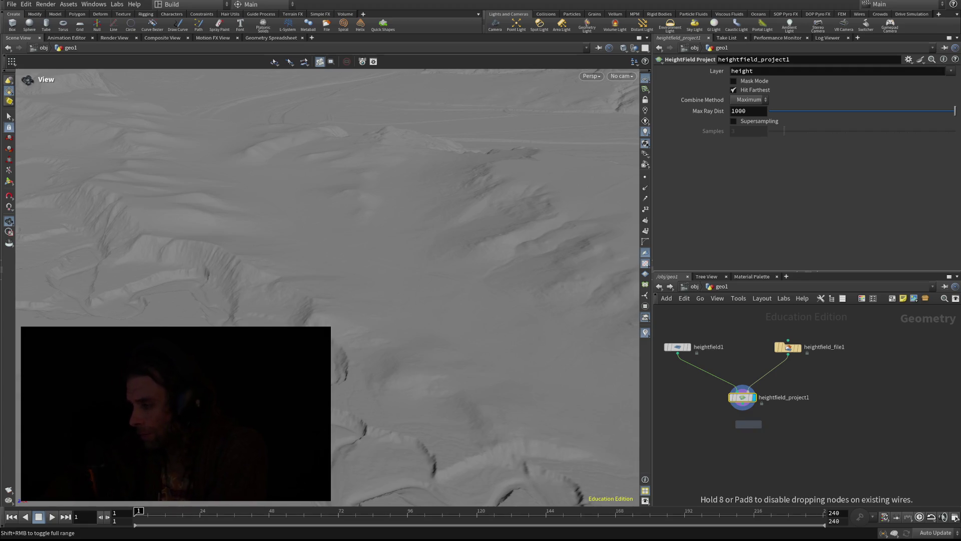
Wire heightfield_project1 into a Remap, compute its range, output 0 to 1, then add HeightField Output.
left_click(742, 435)
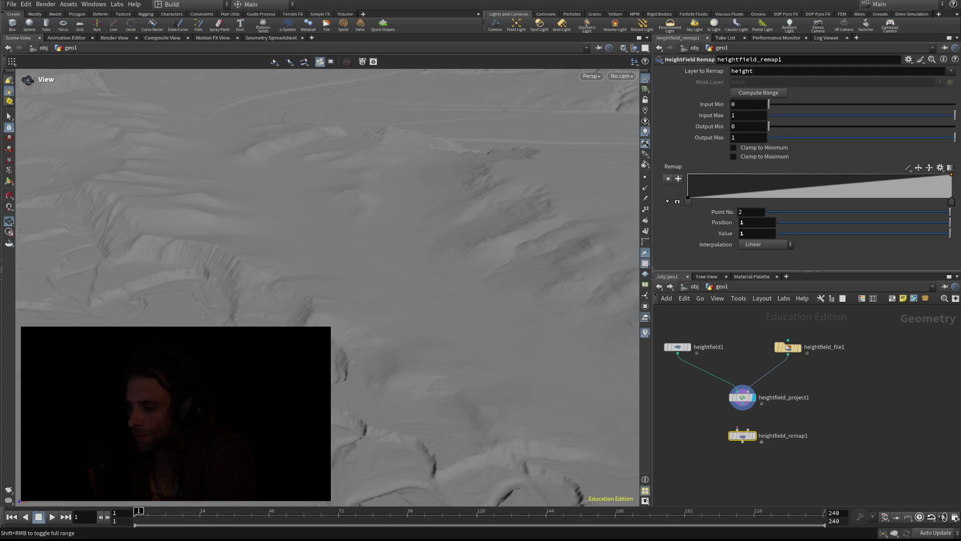
left_click_drag(742, 409, 738, 430)
left_click(758, 93)
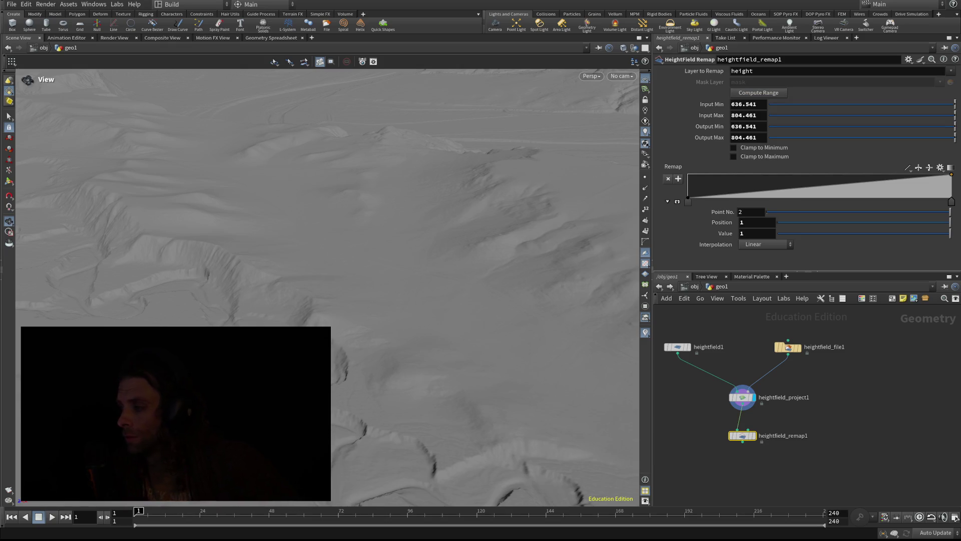
left_click(744, 126)
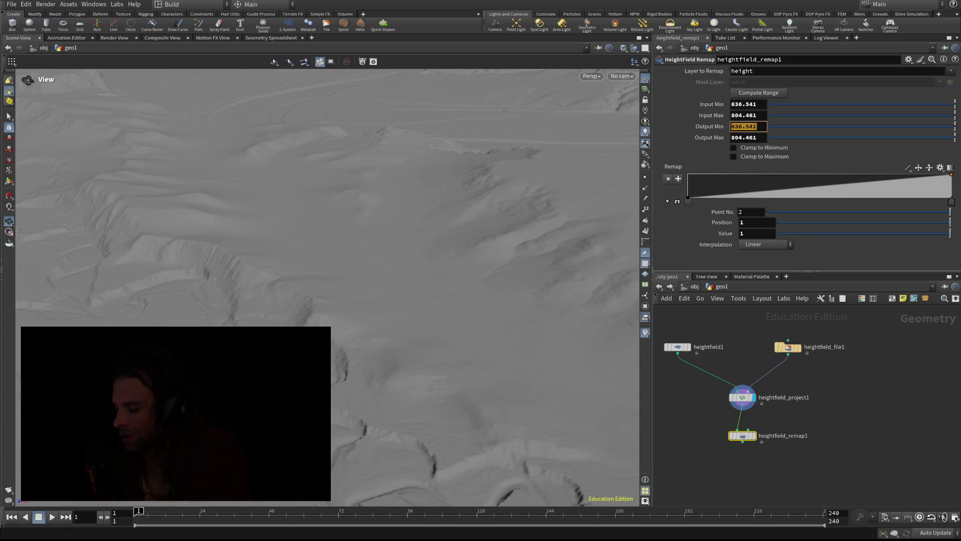
type("0")
key("Tab")
type("1")
key("Return")
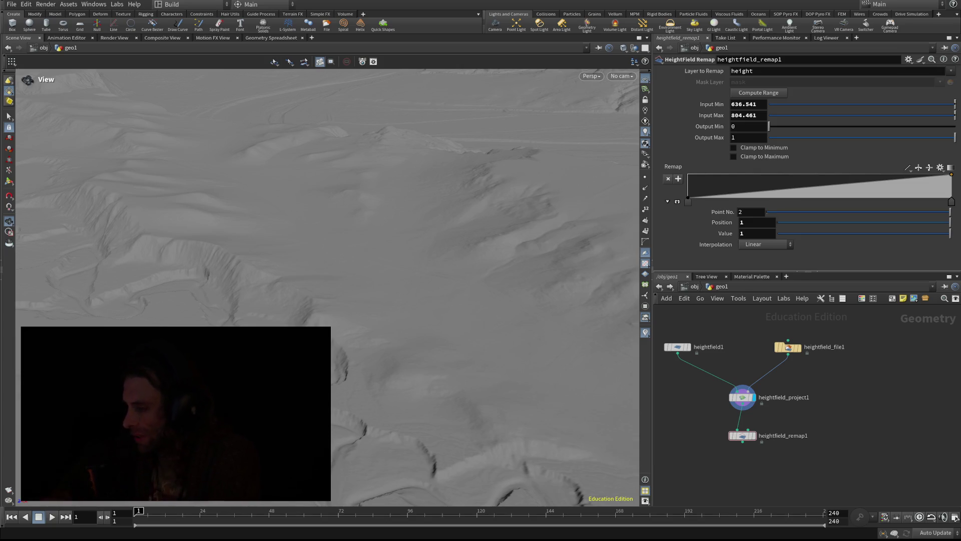
left_click(746, 480)
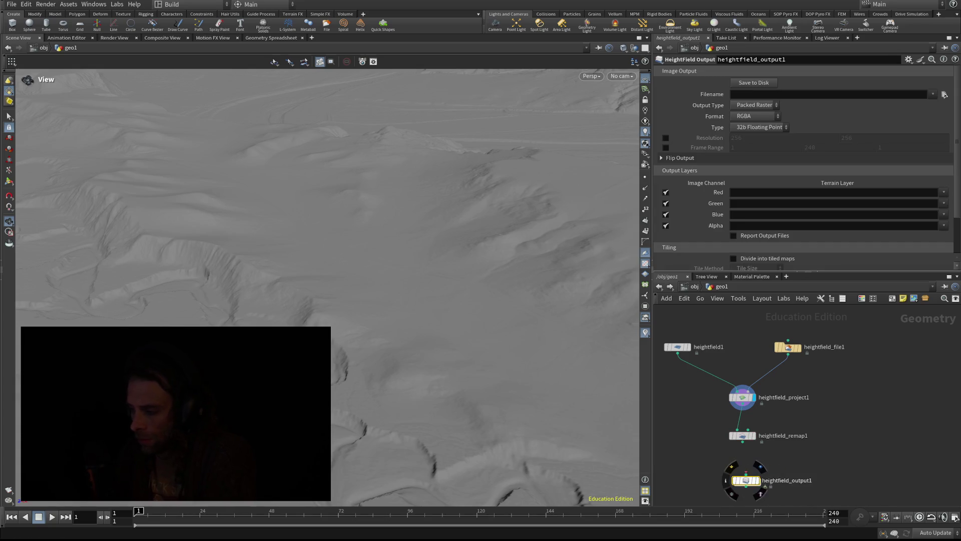
Connect heightfield_remap1 into heightfield_output1.
scroll(781, 410, "down", 1)
left_click_drag(743, 470, 733, 399)
mouse_move(729, 405)
left_click_drag(733, 363, 732, 392)
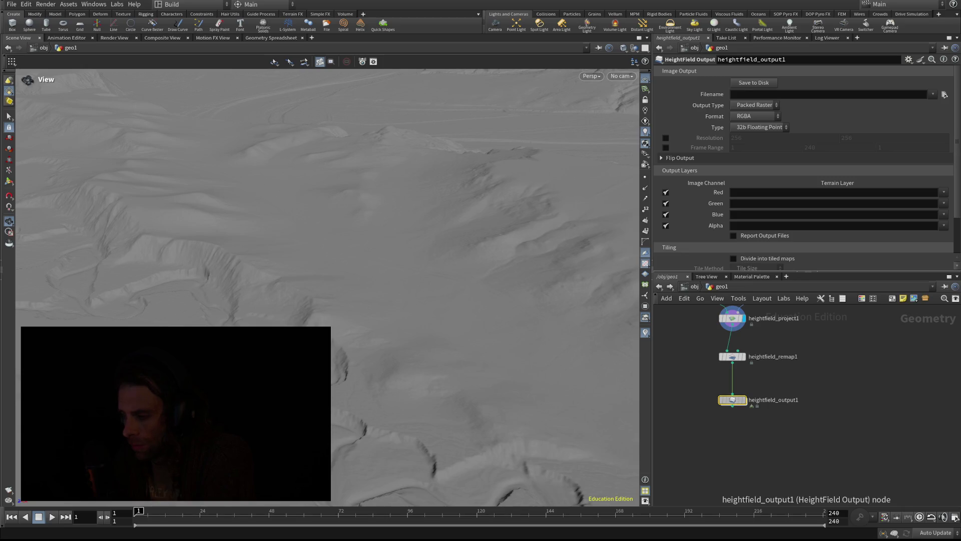
Set the output Filename to TEST12.
mouse_move(732, 400)
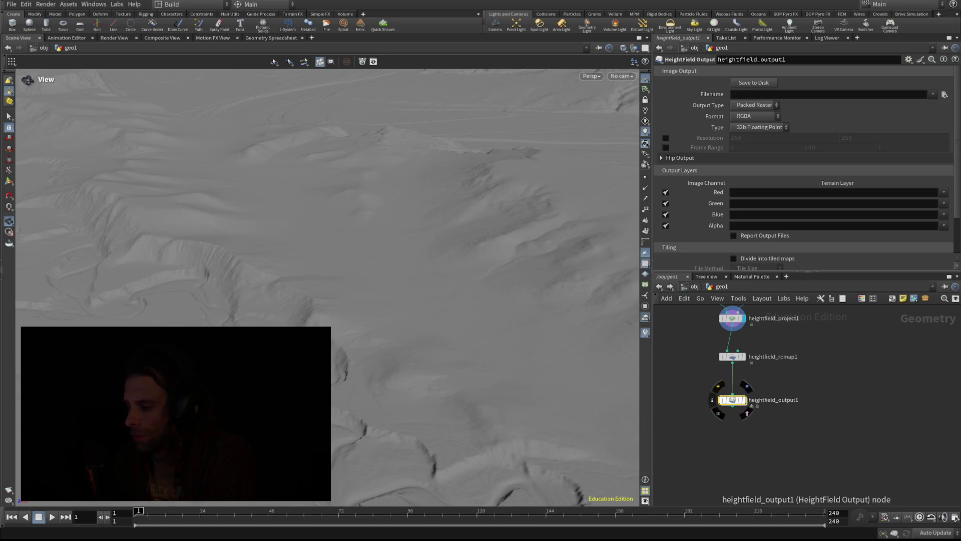
left_click(801, 94)
type("TEST")
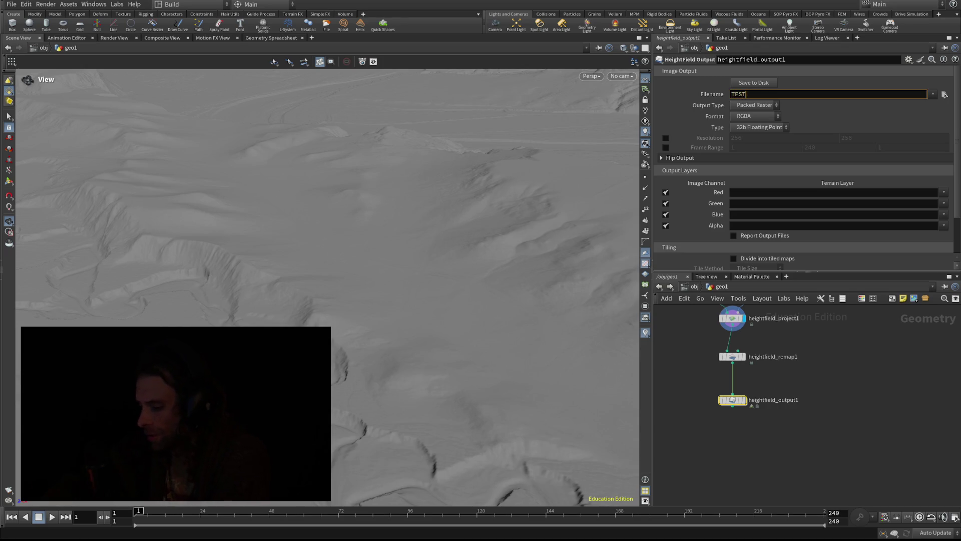
type("!@")
key("BackSpace")
key("BackSpace")
type("12")
key("Tab")
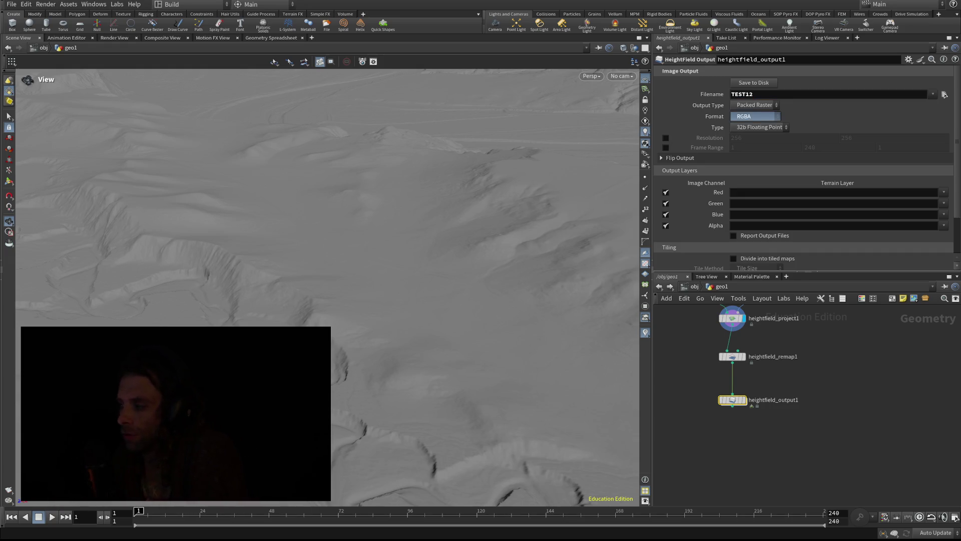
Set Format to Single Channel, Type to 16b Fixed, and the red channel to height.
key("Up")
key("Up")
key("Tab")
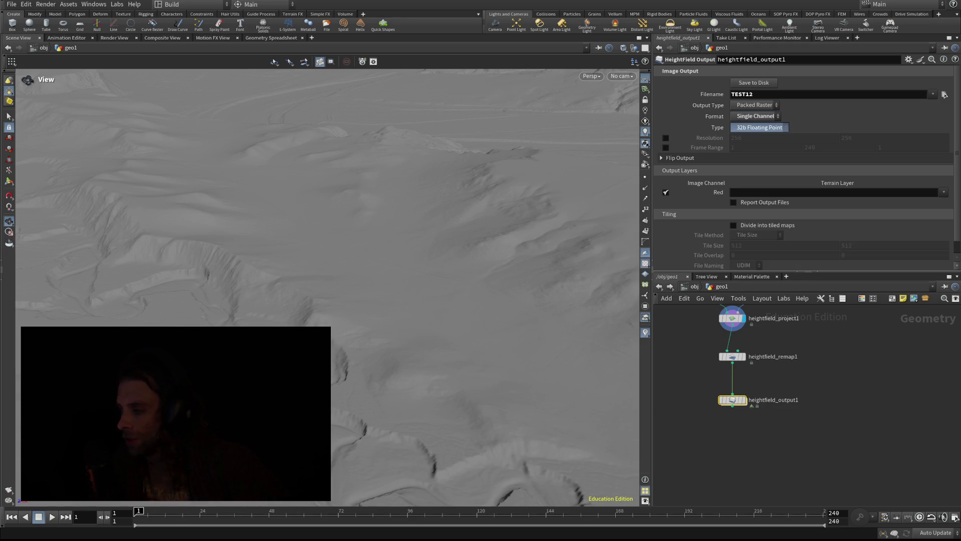
key("Up")
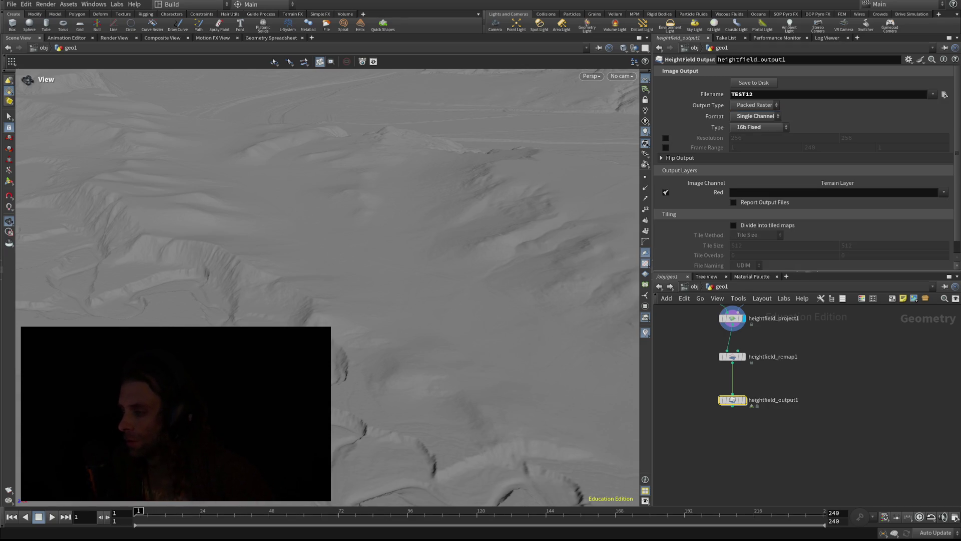
key("Tab")
key("Tab")
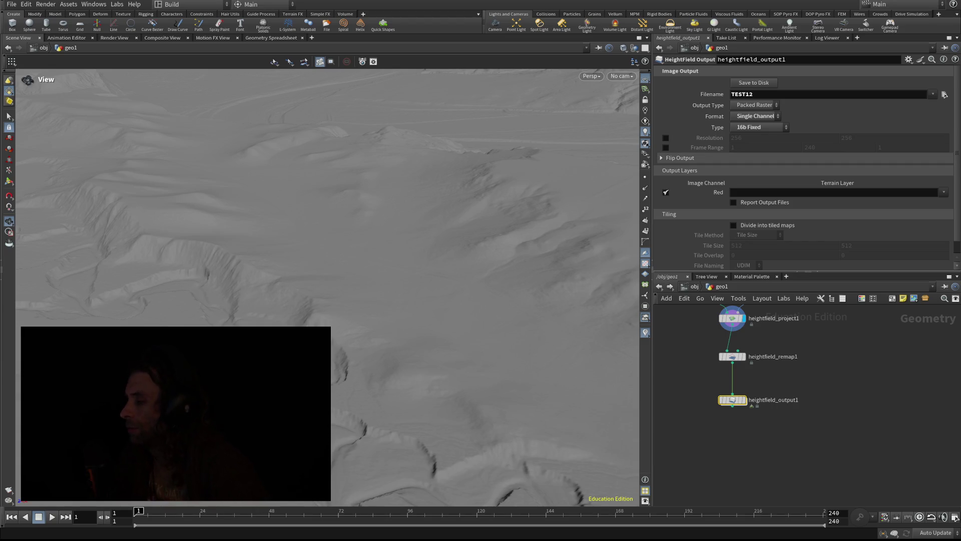
key("Escape")
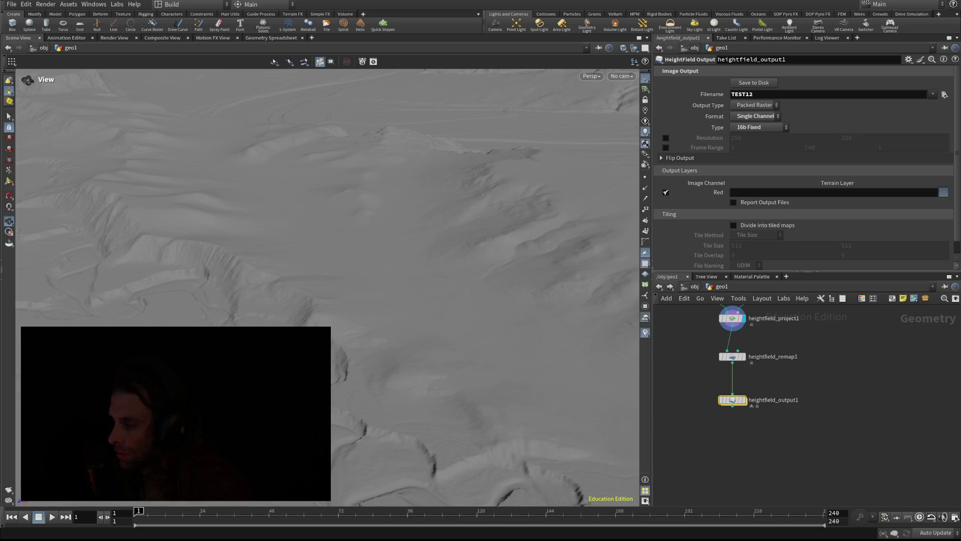
left_click(944, 192)
left_click(931, 202)
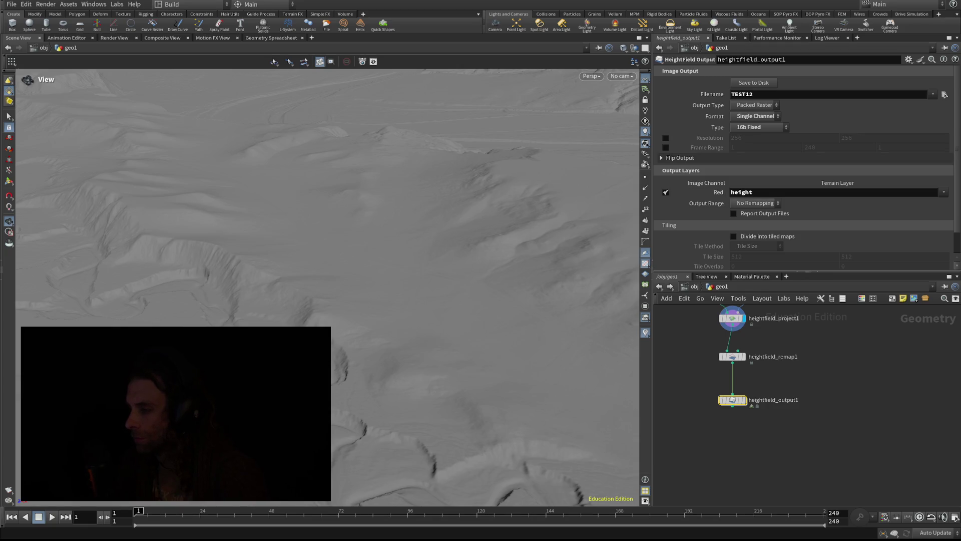
Enable the output Resolution override at 10012 by 10012.
scroll(803, 167, "down", 1)
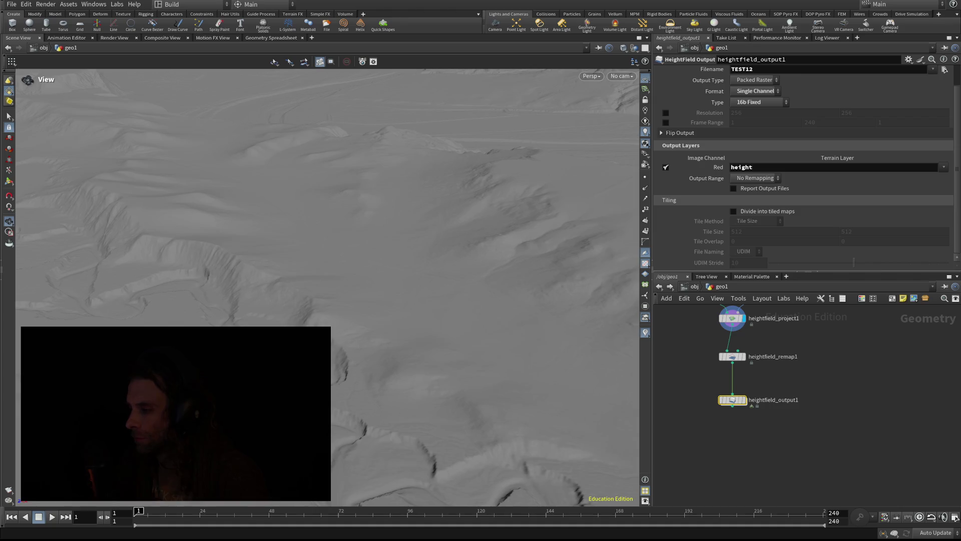
scroll(804, 167, "up", 1)
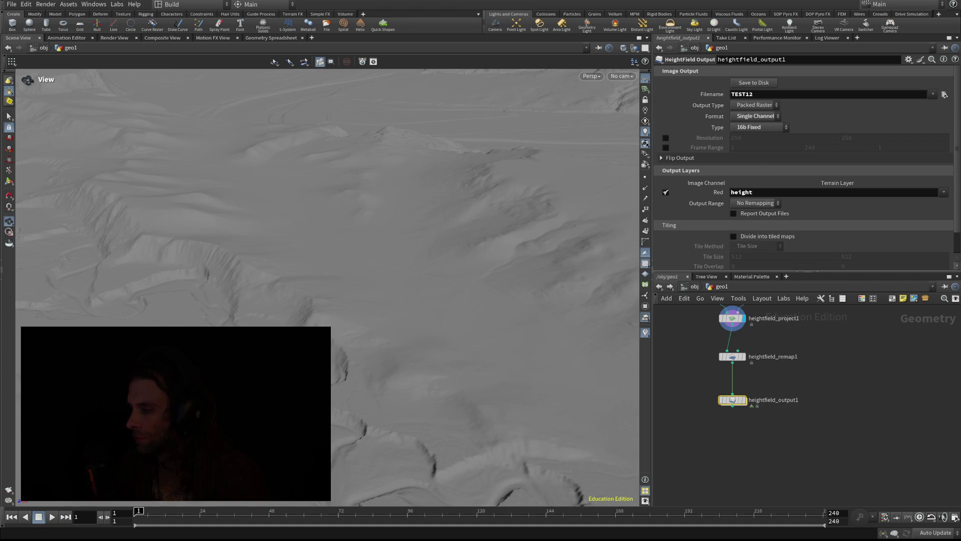
left_click(666, 138)
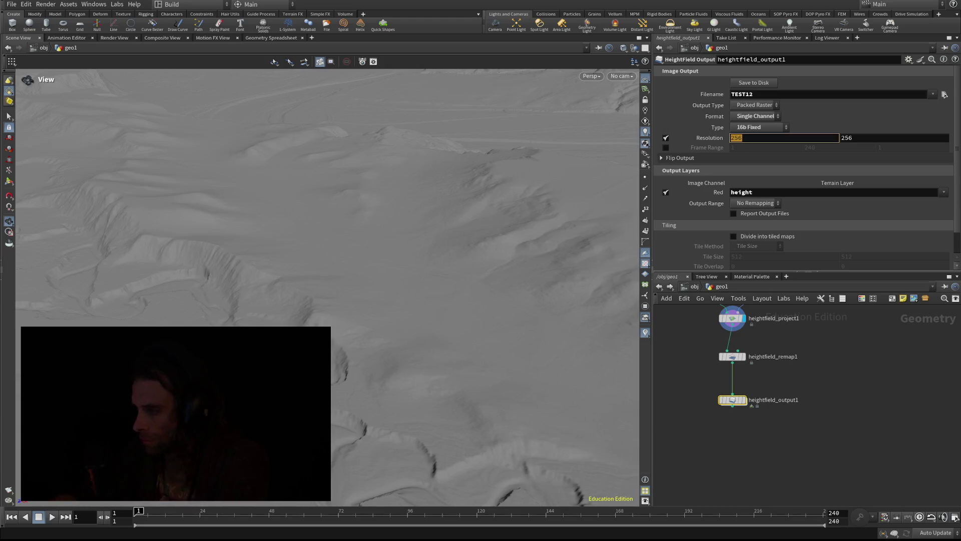
type("10")
type("012")
key("Tab")
type("10012")
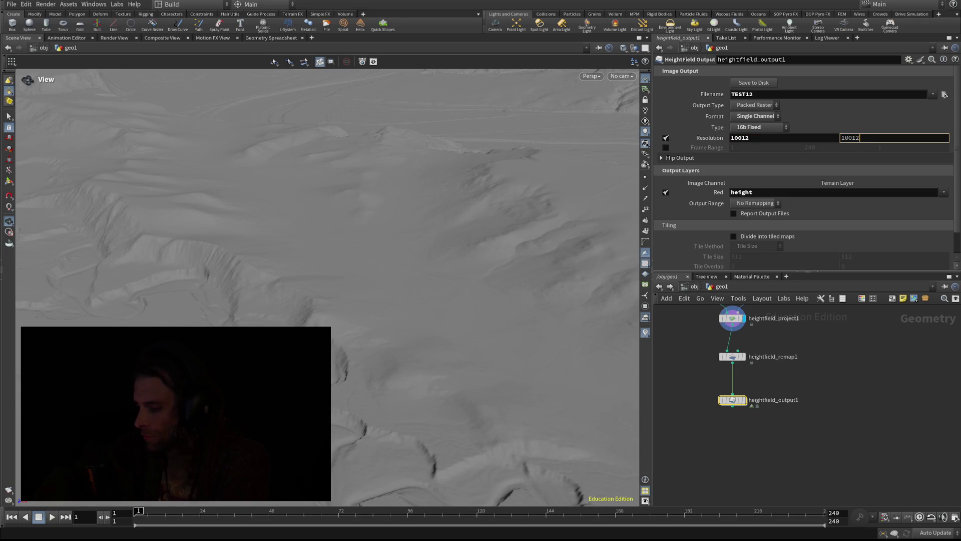
key("Return")
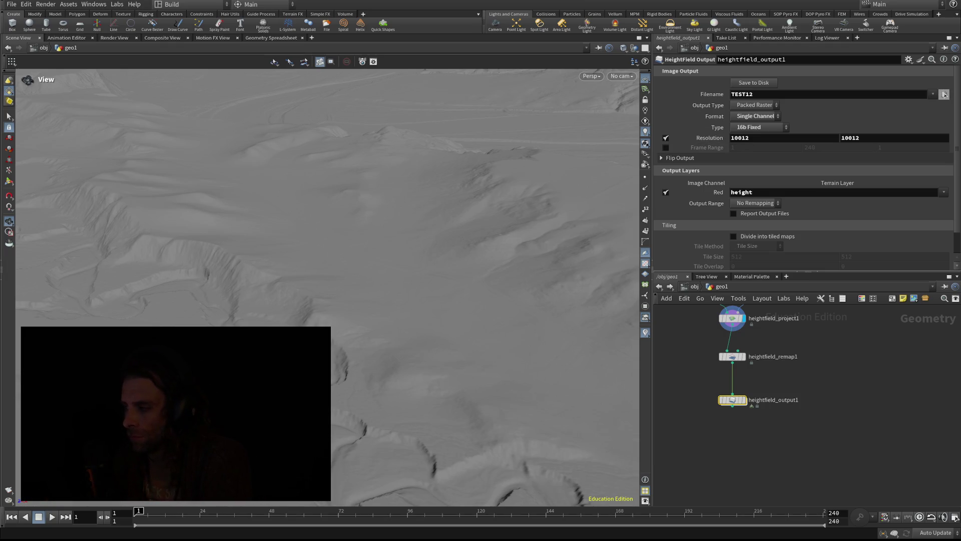
left_click(944, 94)
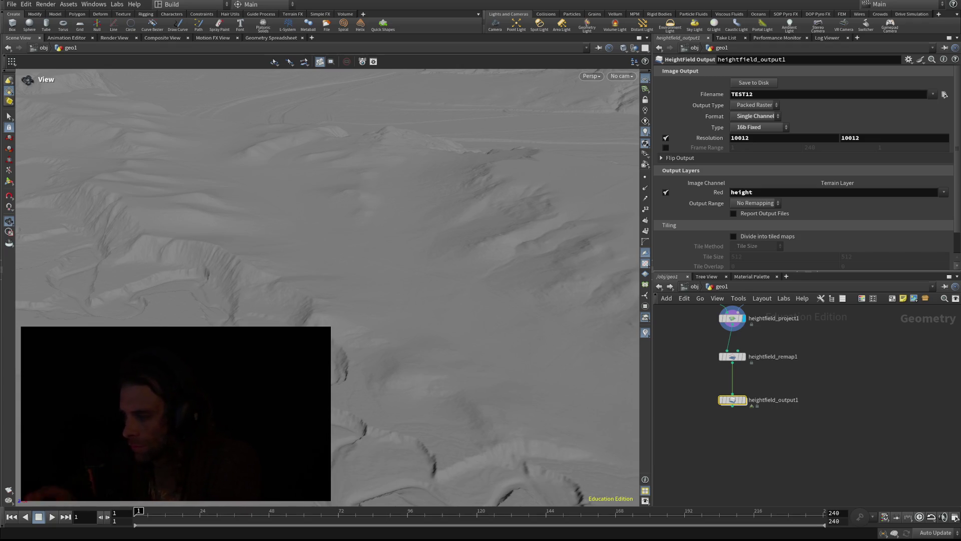
Confirm the $HIP/Desktop/TESTTESTTESTTEST output path and Save to Disk.
key("Return")
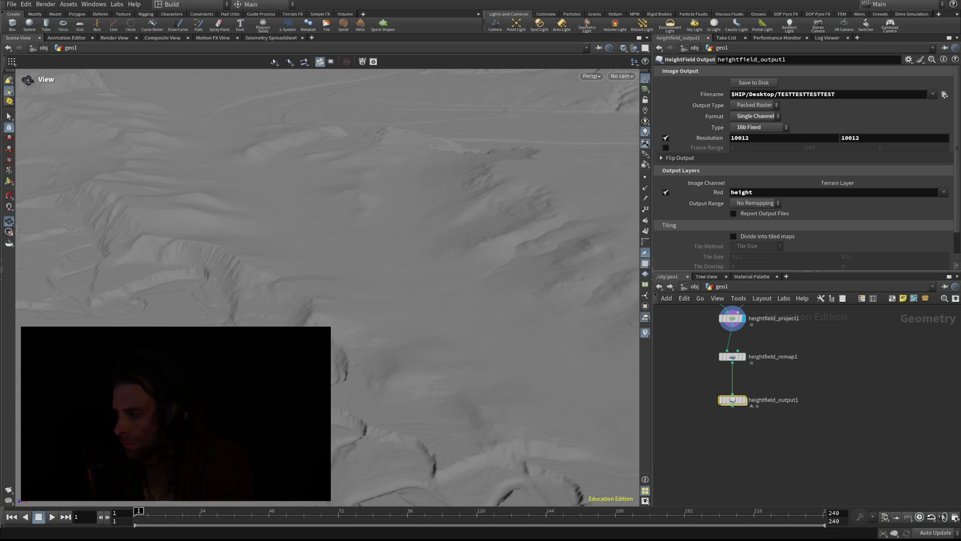
scroll(803, 165, "down", 1)
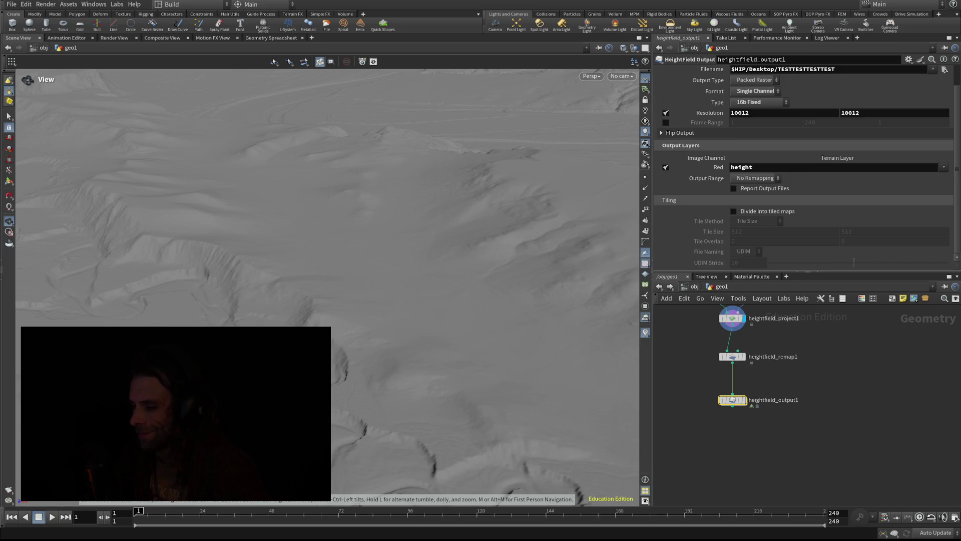
scroll(804, 166, "up", 1)
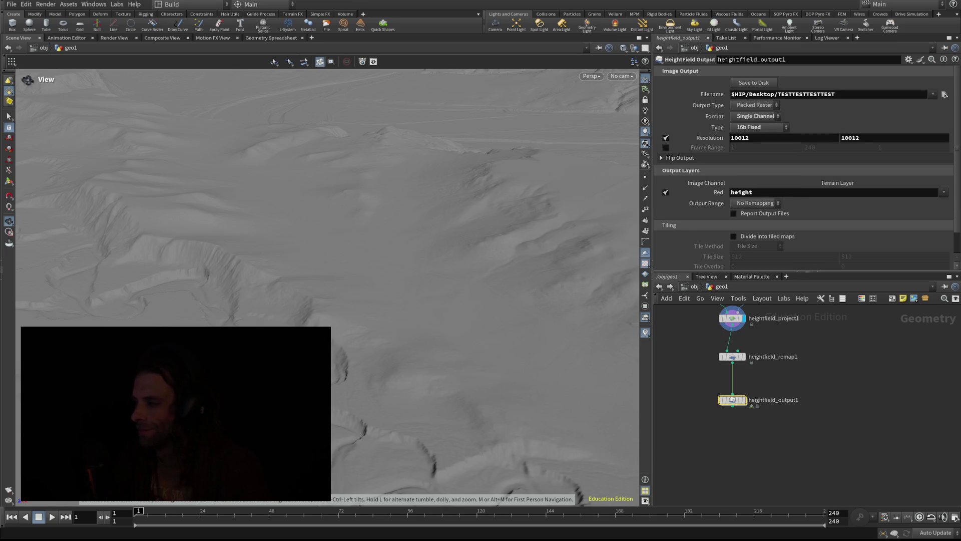
left_click(754, 82)
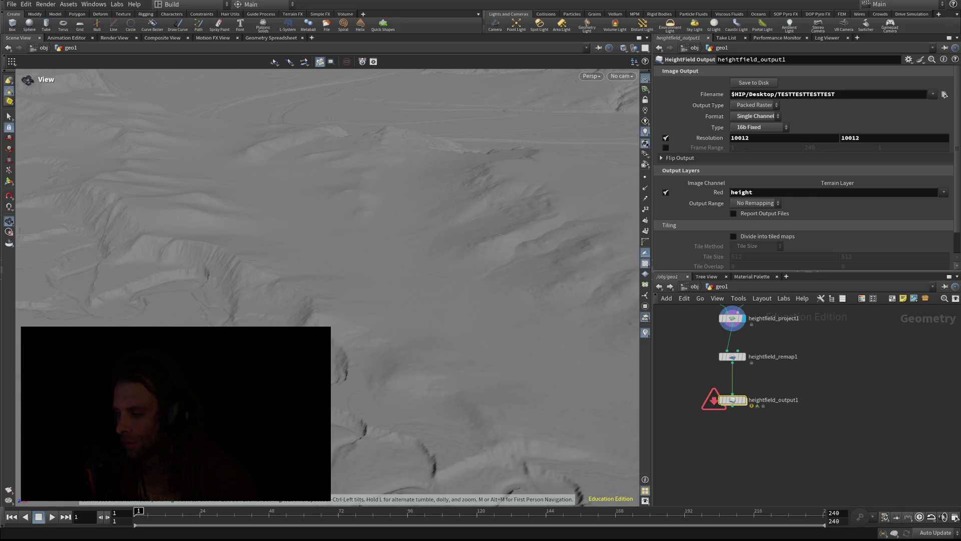
Set the display flag on heightfield_output1 and turn on its bypass flag.
mouse_move(733, 400)
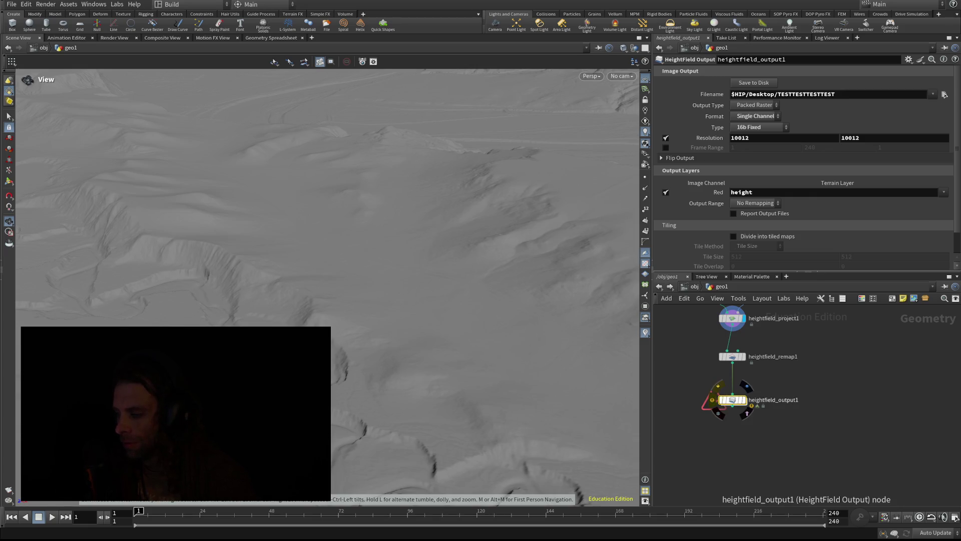
double_click(774, 400)
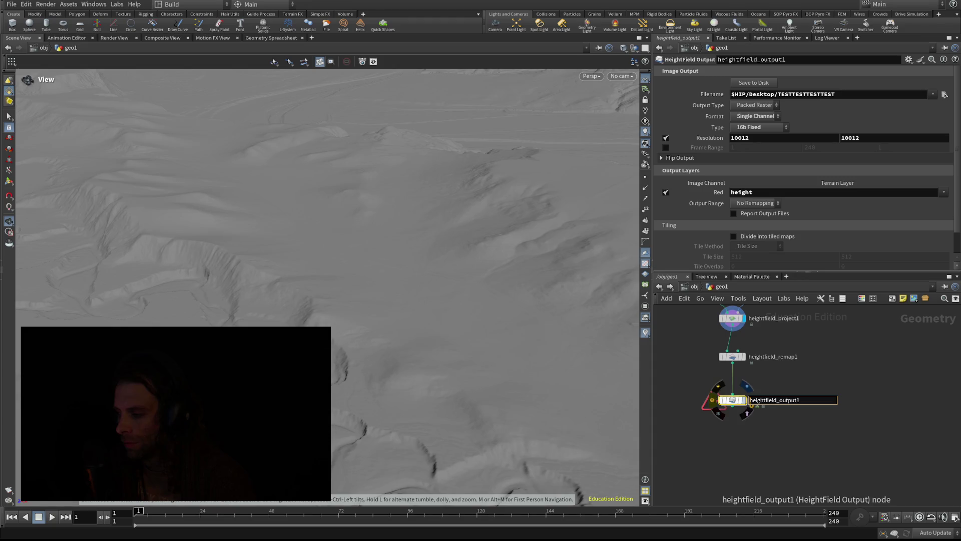
left_click(748, 387)
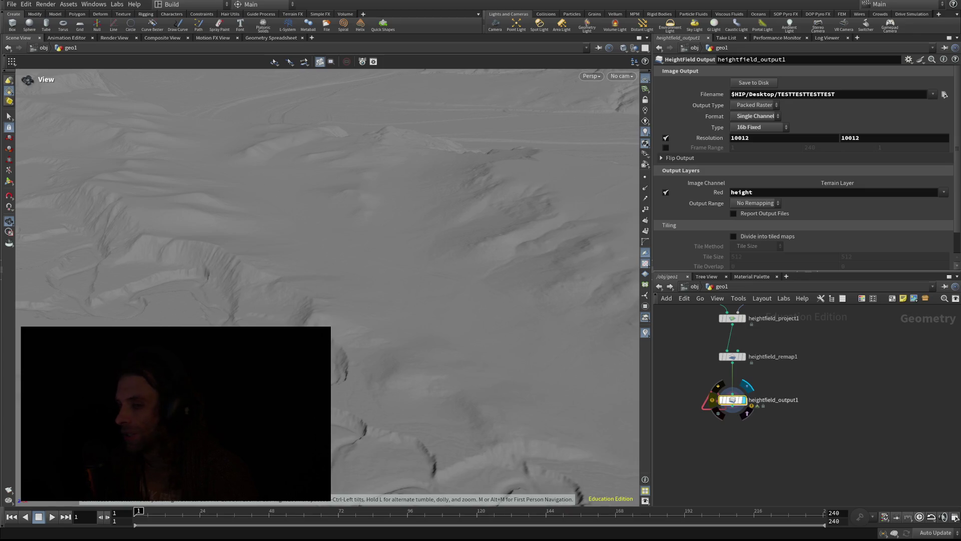
left_click(718, 386)
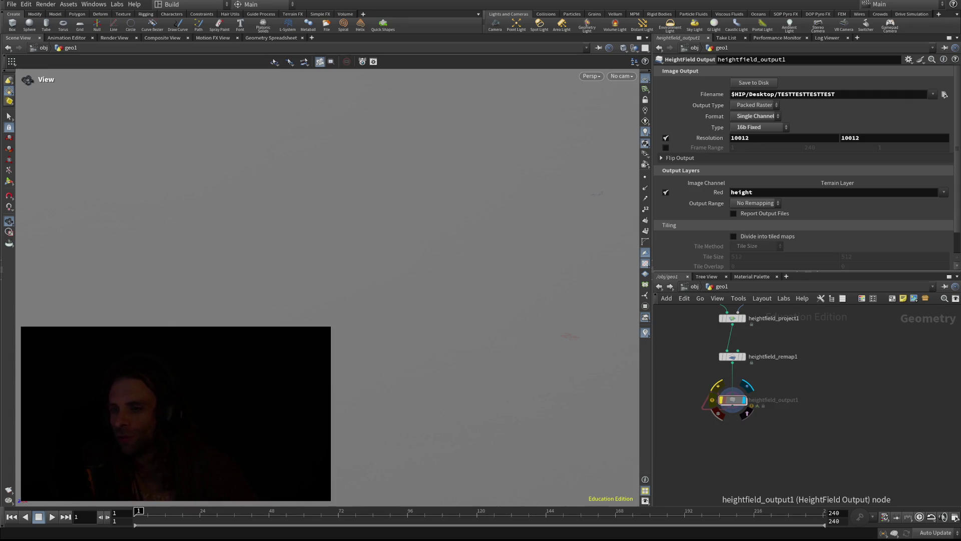
scroll(733, 400, "down", 5)
scroll(739, 394, "up", 5)
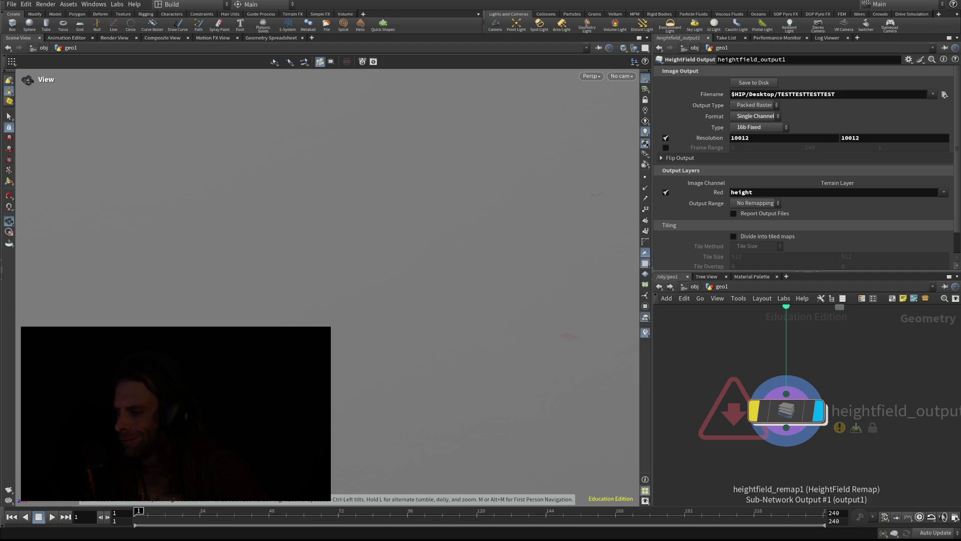
scroll(761, 333, "down", 3)
scroll(773, 351, "down", 2)
scroll(741, 360, "up", 3)
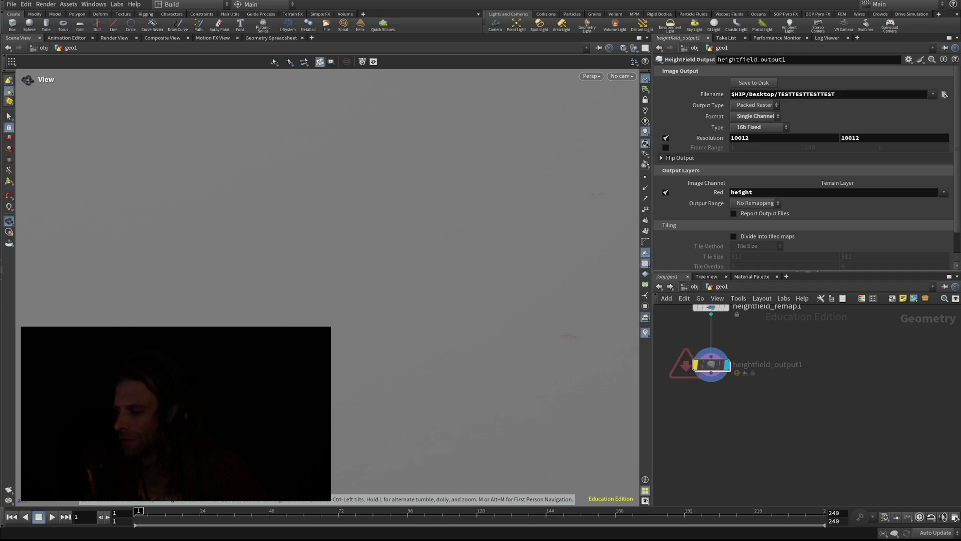
scroll(765, 401, "down", 3)
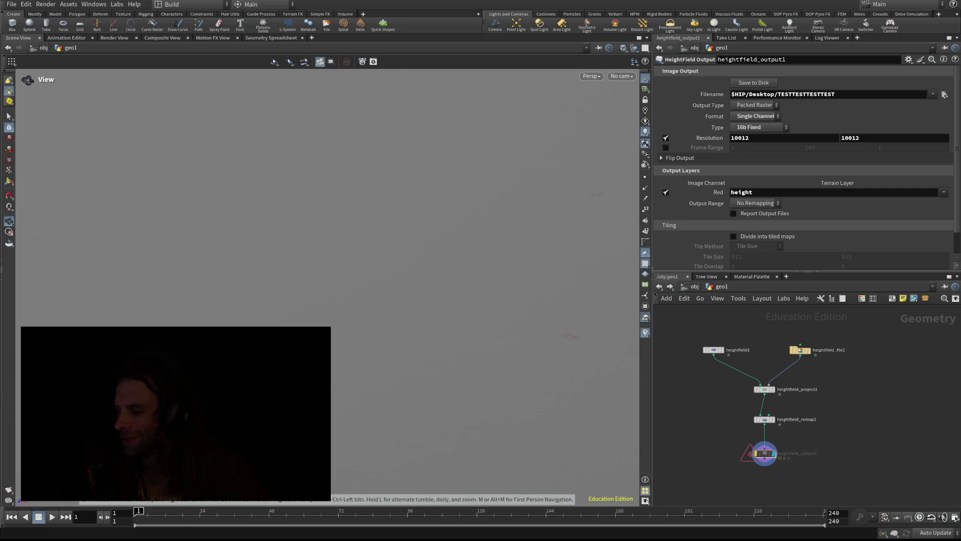
scroll(819, 419, "down", 2)
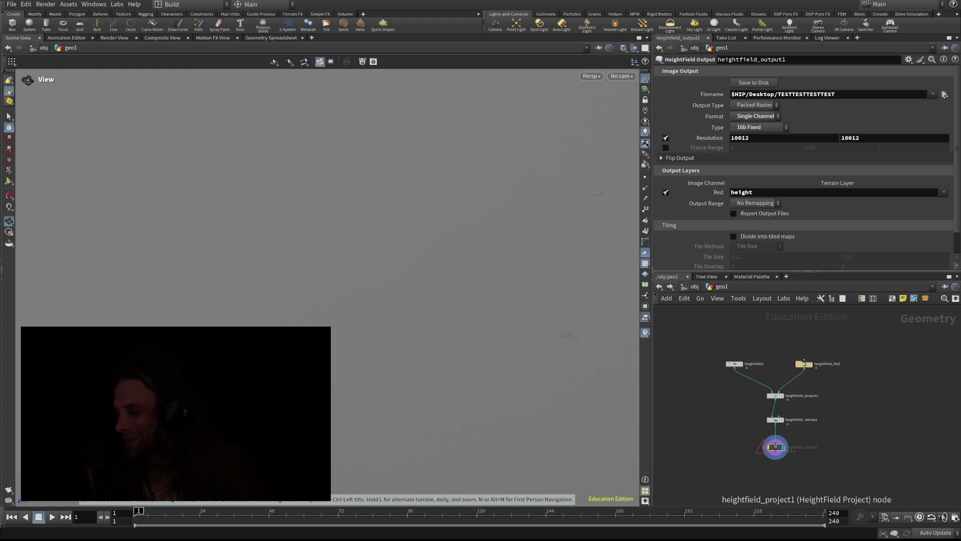
mouse_move(775, 447)
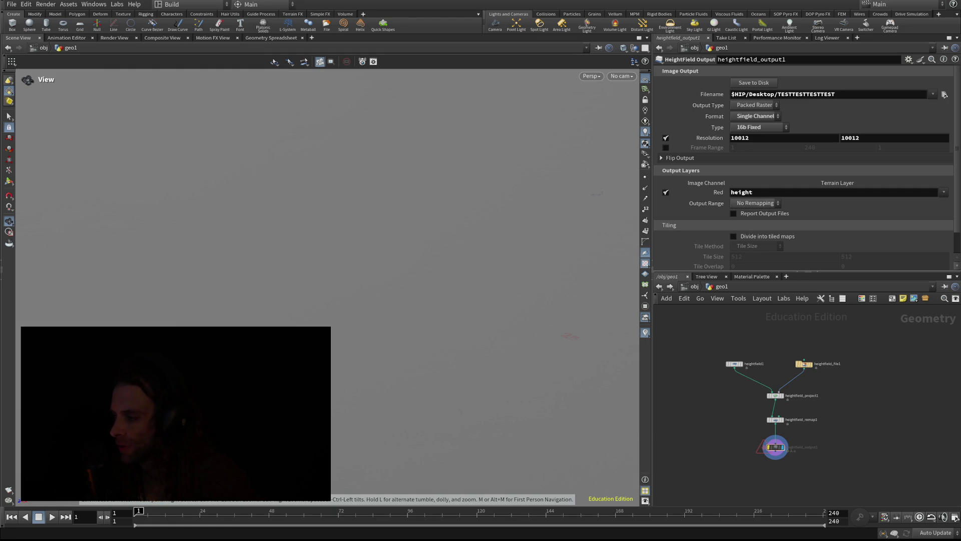
scroll(693, 220, "down", 1)
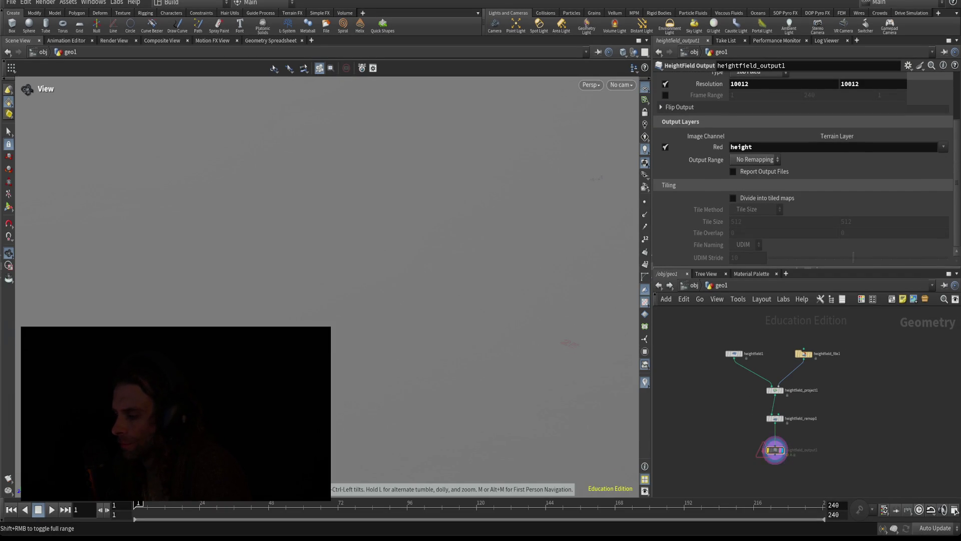
left_click(786, 438)
left_click(775, 390)
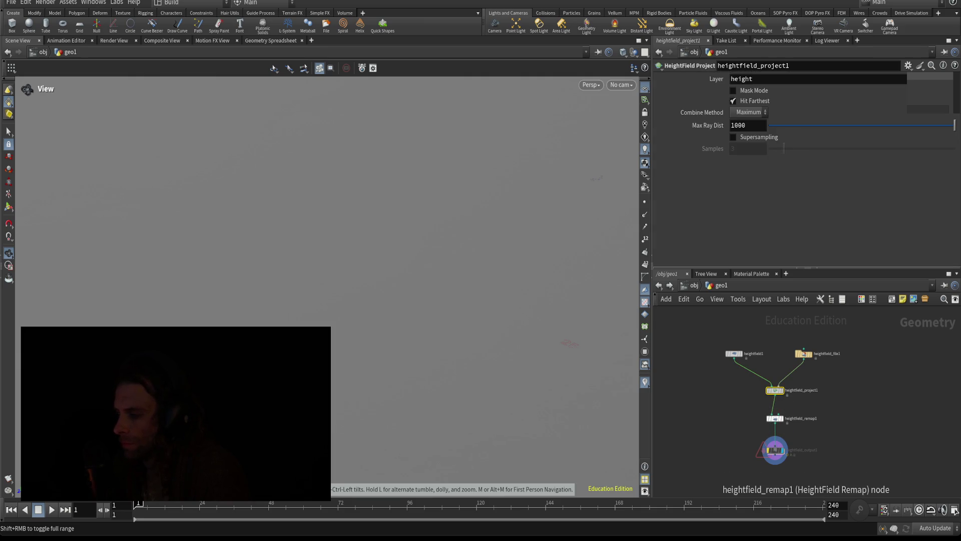
left_click(774, 418)
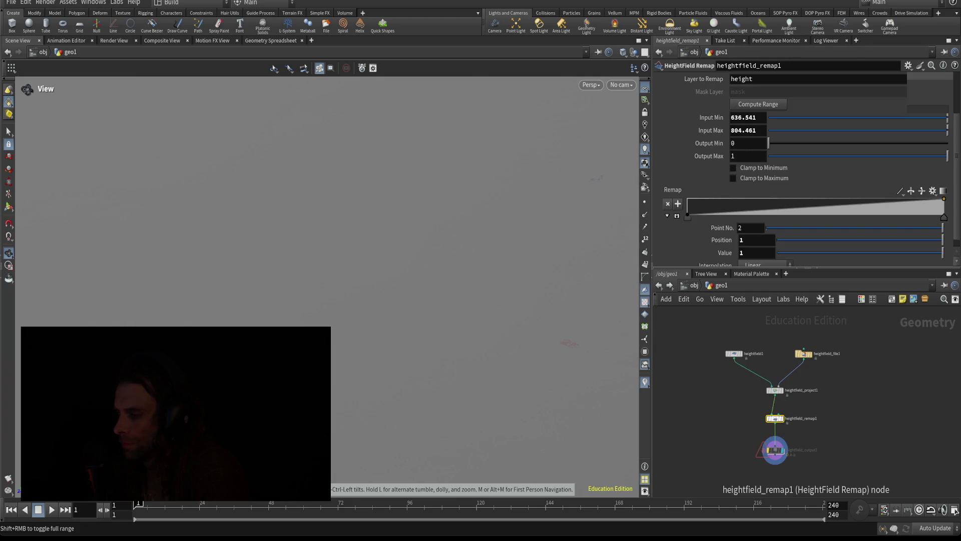
scroll(801, 170, "down", 1)
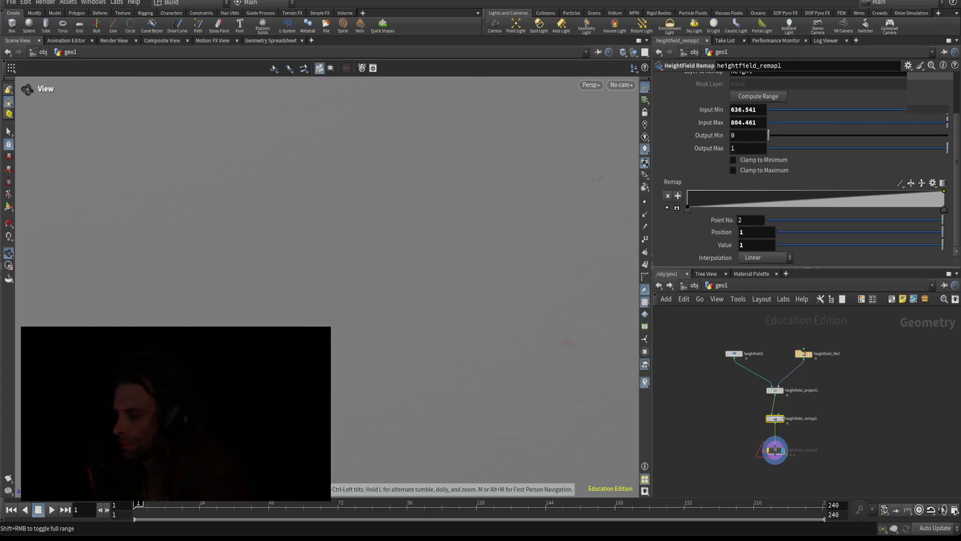
left_click(775, 450)
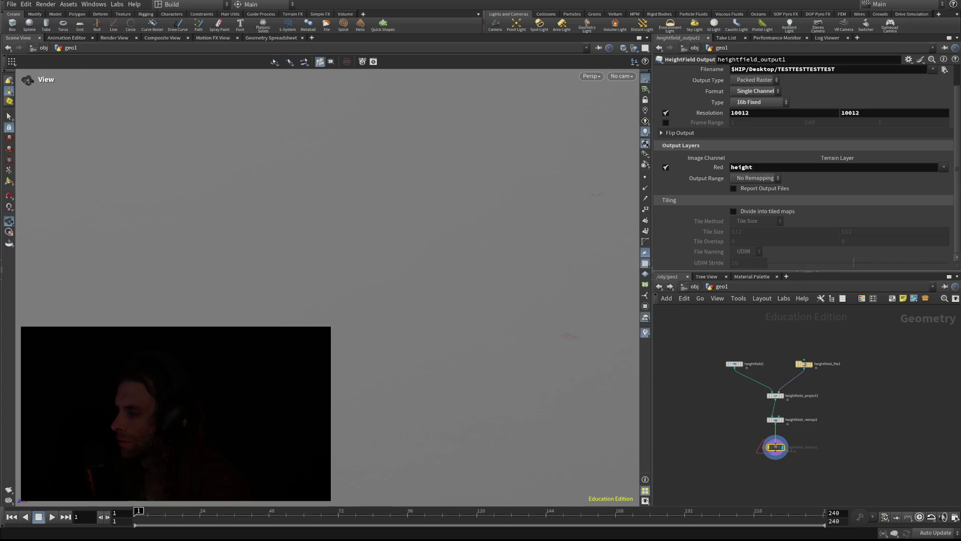
Toggle the 10012 resolution override off, save the scene, re-enable it, and write to disk.
left_click(666, 112)
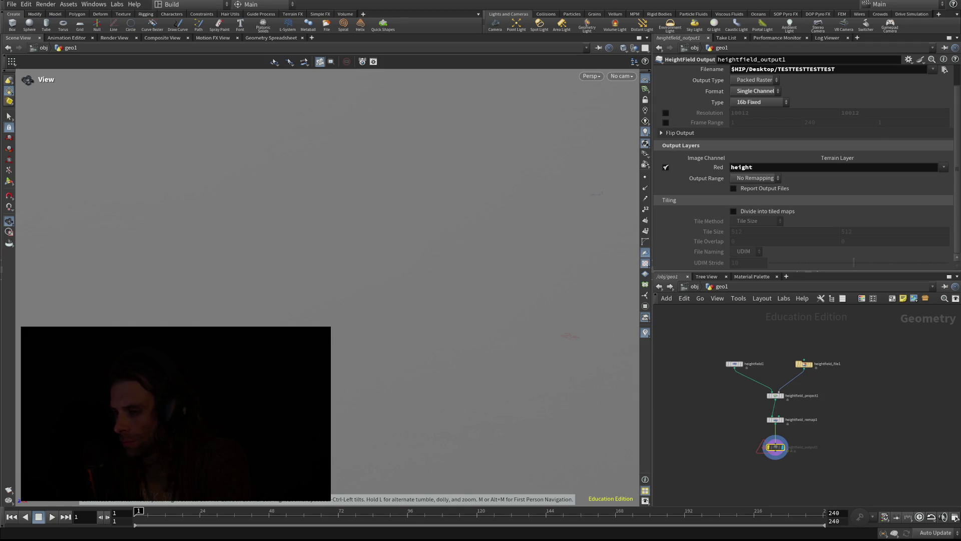
key("ctrl+s")
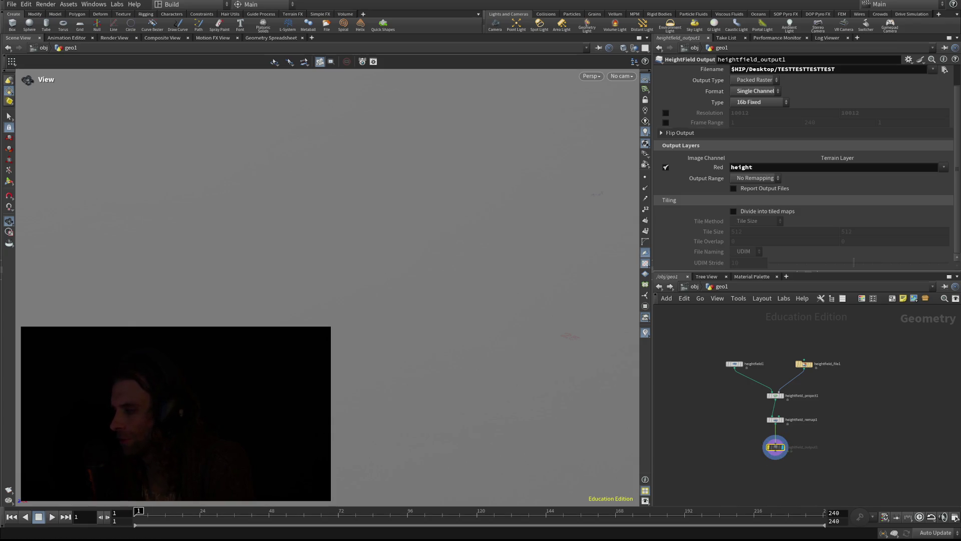
left_click(665, 112)
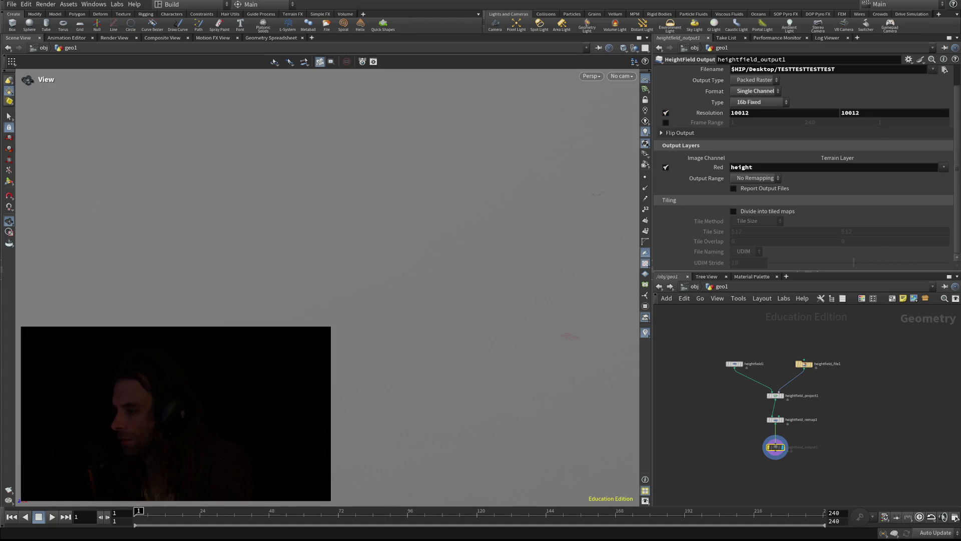
scroll(803, 166, "up", 2)
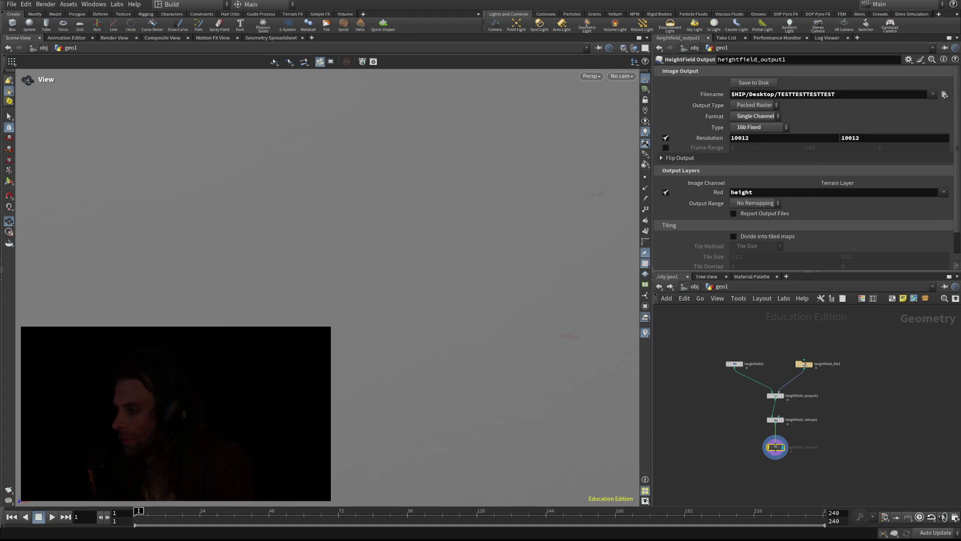
left_click(754, 83)
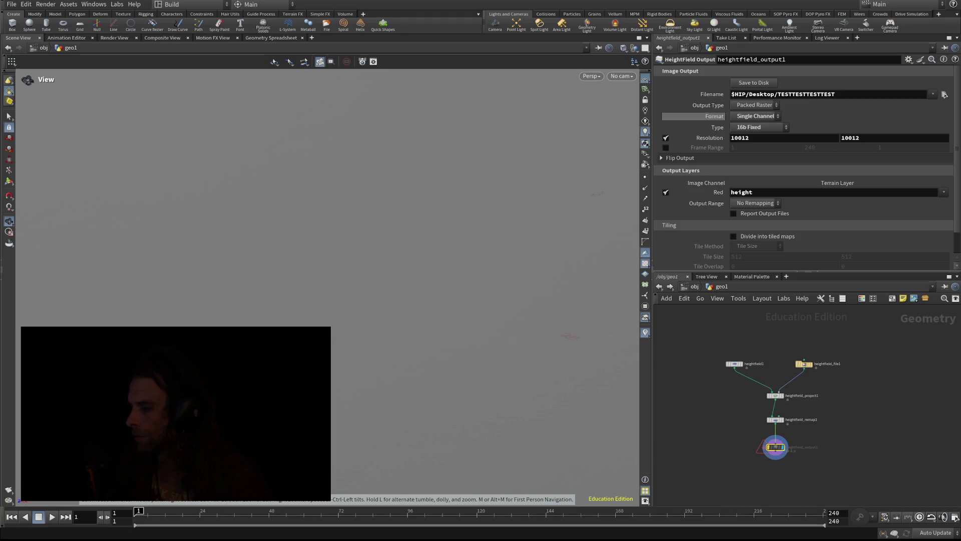
Write the heightmap again without the resolution override, then display heightfield_file1's terrain.
left_click(665, 138)
mouse_move(775, 447)
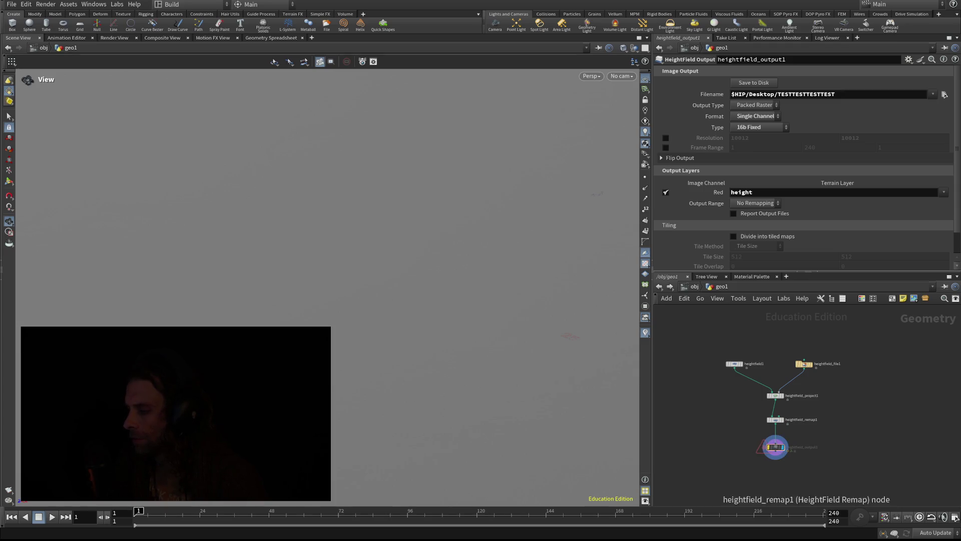
left_click(754, 83)
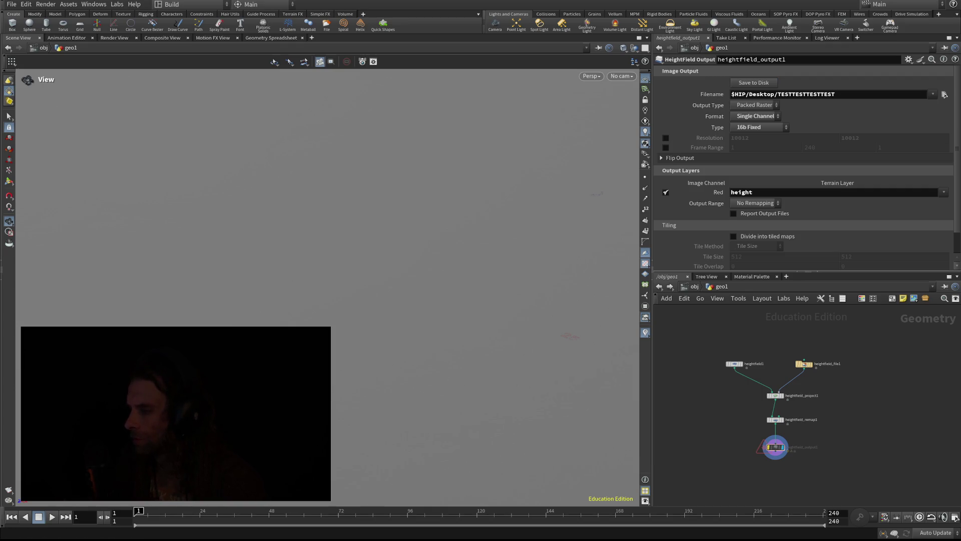
mouse_move(351, 250)
left_mouse_down()
mouse_move(355, 225)
mouse_move(386, 200)
mouse_move(393, 155)
left_mouse_up()
left_click(814, 352)
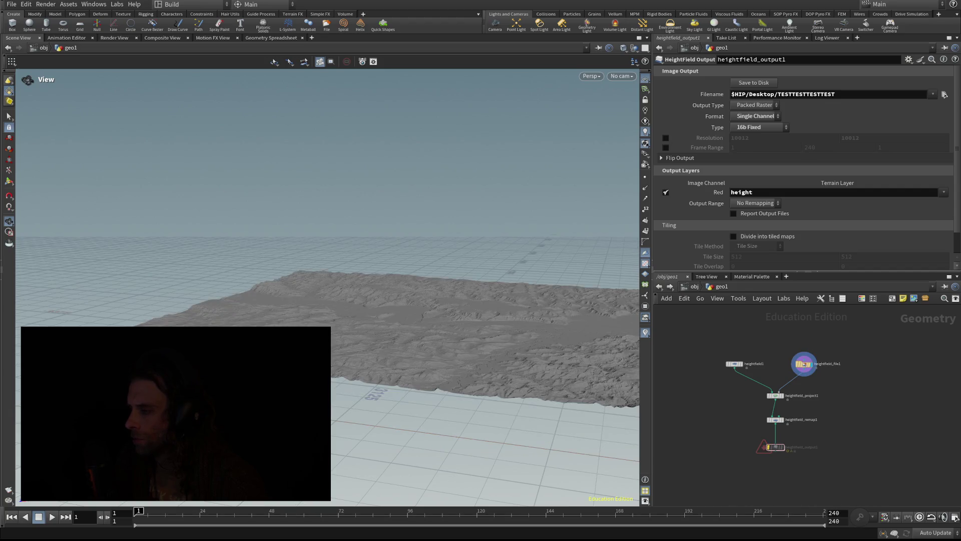
Display heightfield_project1 in the viewport, show its parameters, and commit the remap node's name.
left_click(786, 386)
left_click(775, 395)
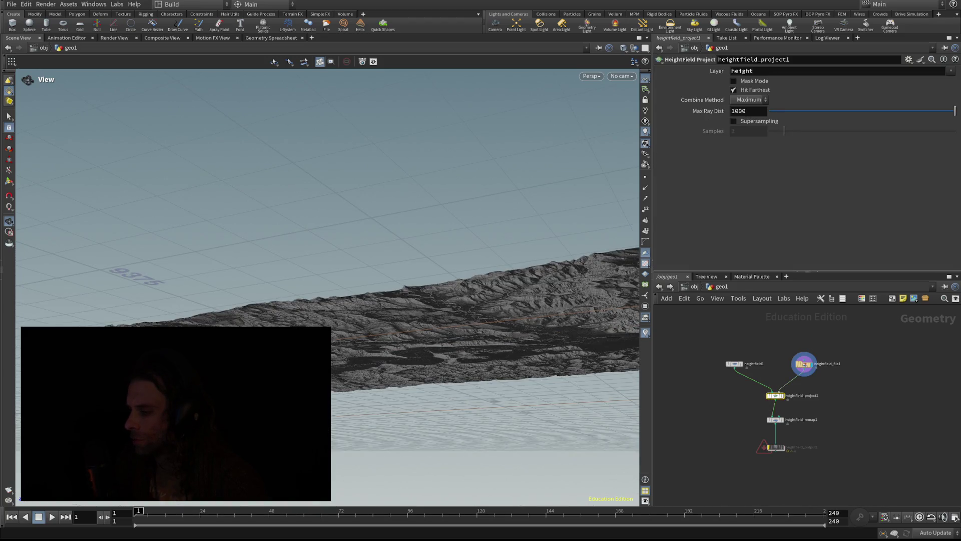
left_click(786, 386)
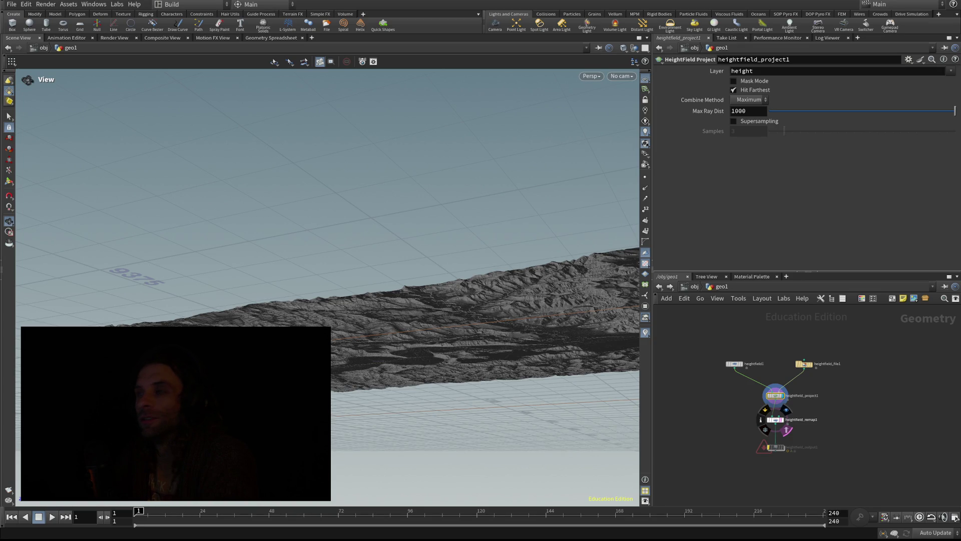
scroll(784, 430, "up", 3)
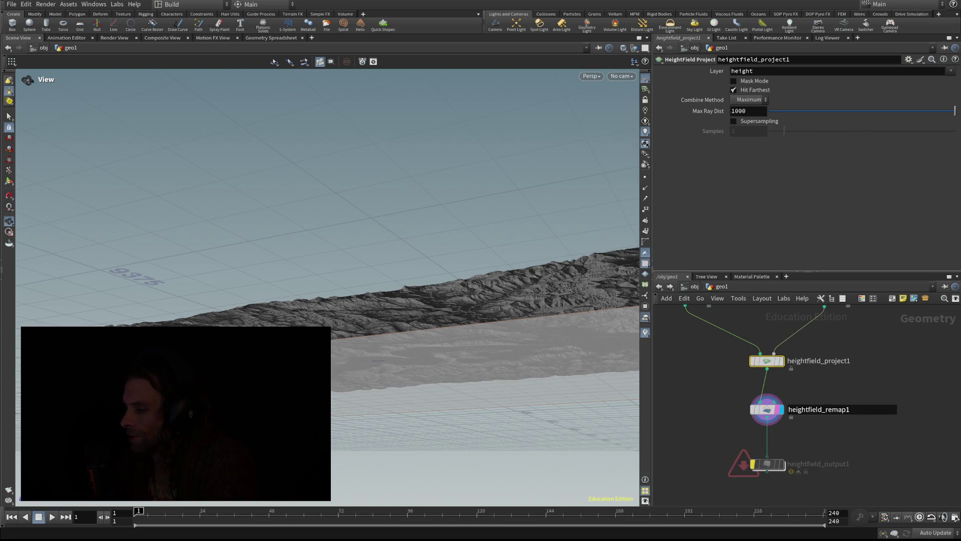
key("Return")
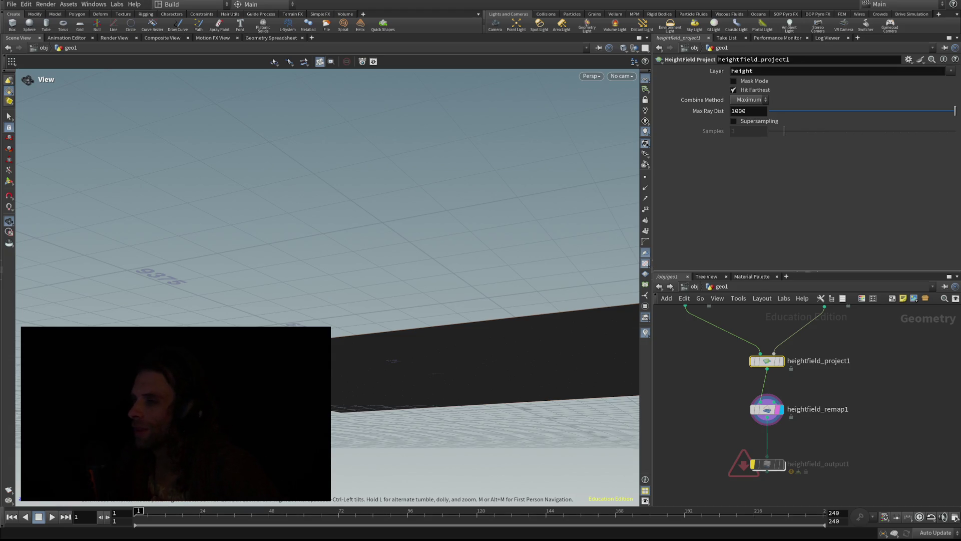
Select heightfield_output1, save the scene as TESTTEST.hipnc, and orbit toward the grey heightfield.
left_click(767, 464)
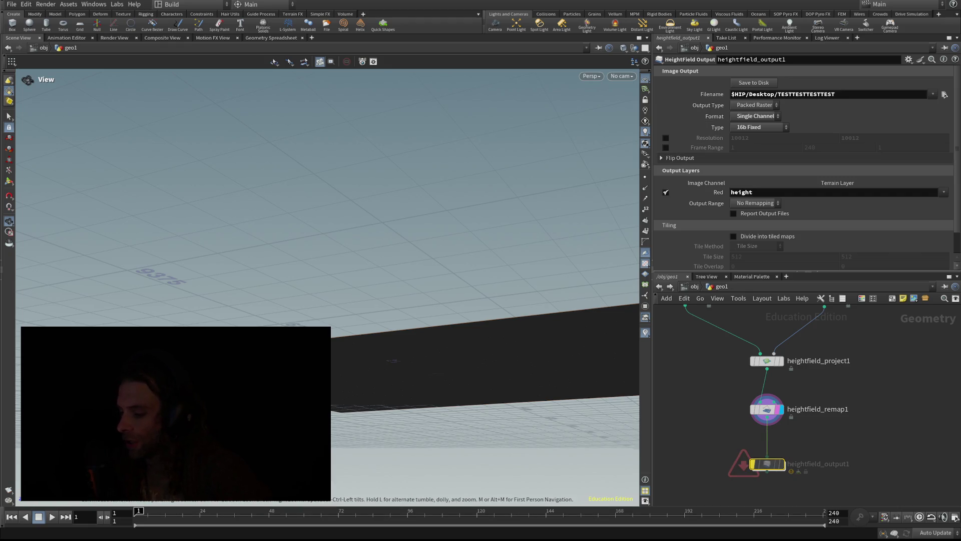
key("ctrl+s")
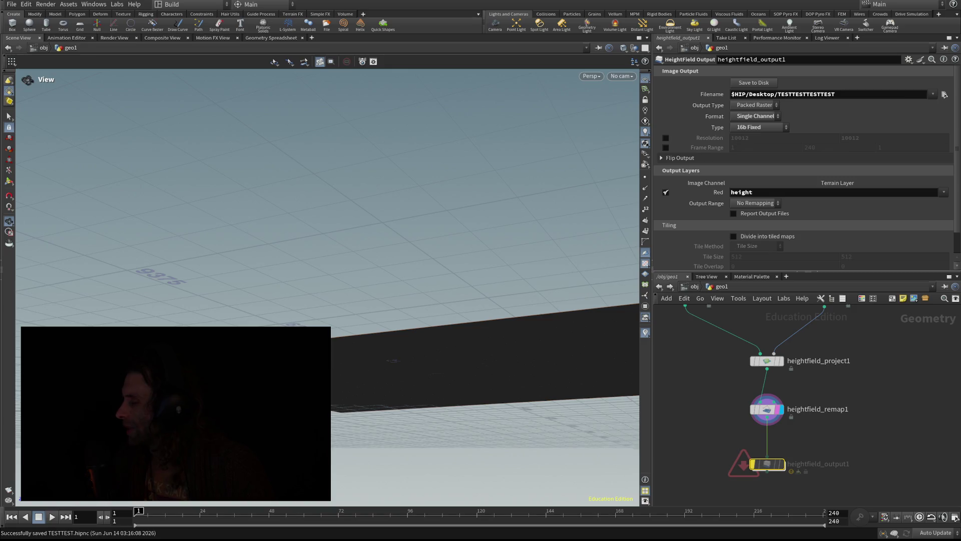
mouse_move(393, 361)
left_mouse_down()
mouse_move(380, 355)
mouse_move(383, 320)
left_mouse_up()
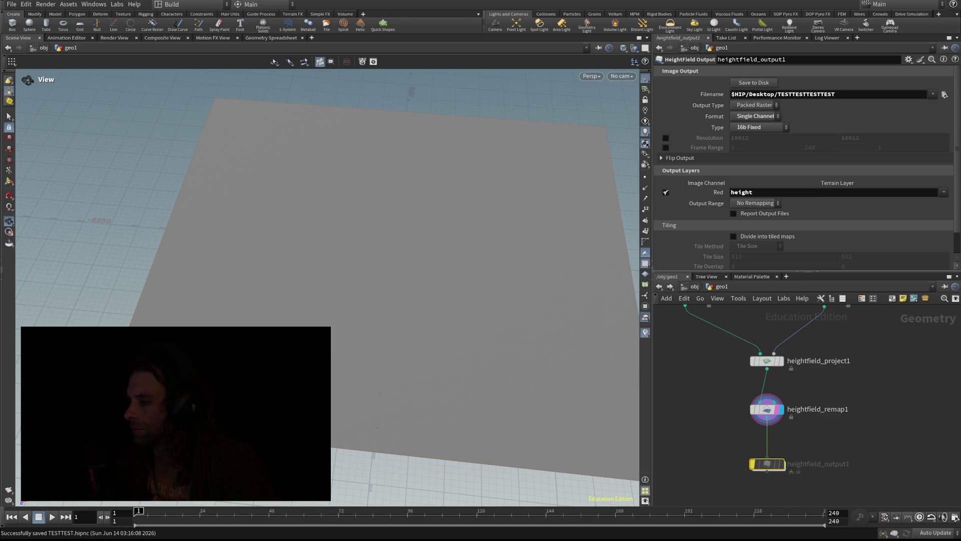
left_click(835, 94)
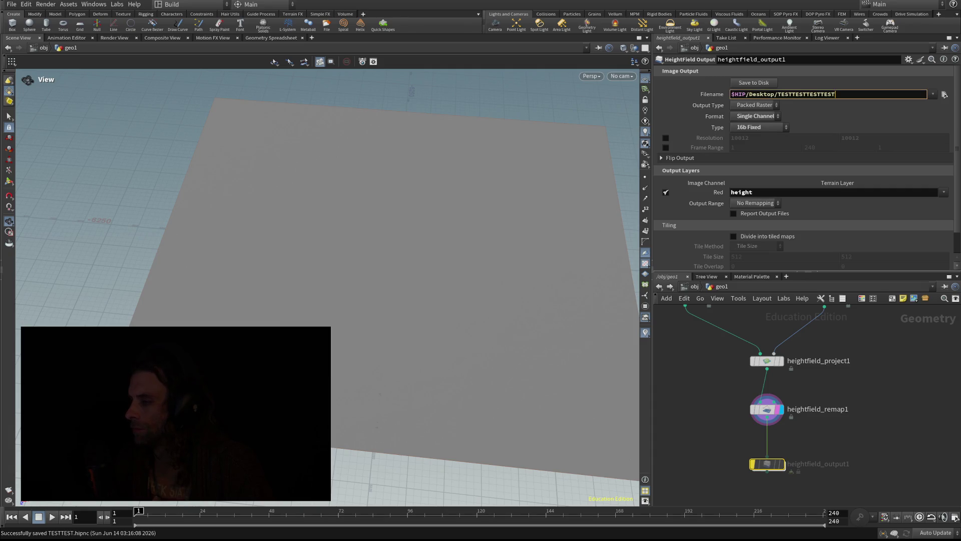
Set the output file to TESTTESTTESTTEST.png, write the 16-bit heightmap to disk, and save the scene.
type(".png")
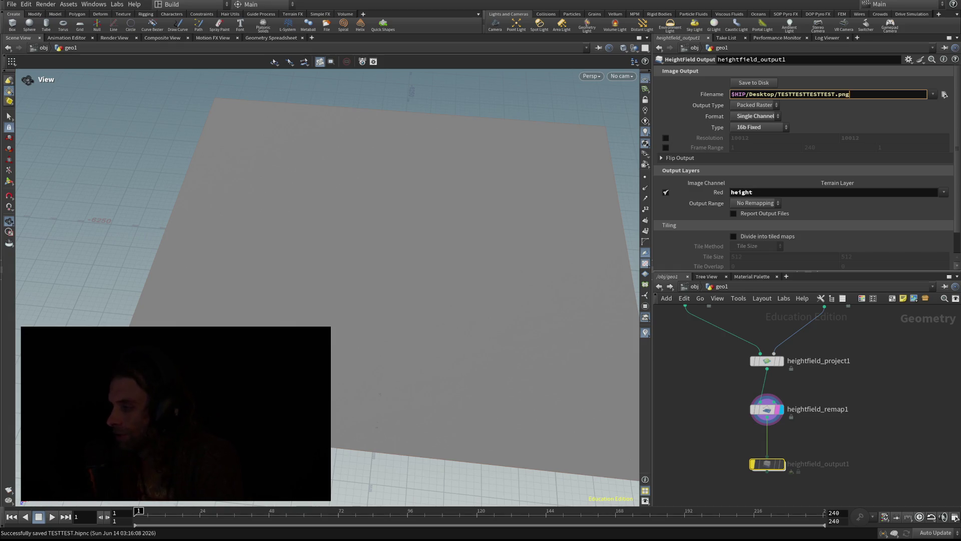
left_click(753, 83)
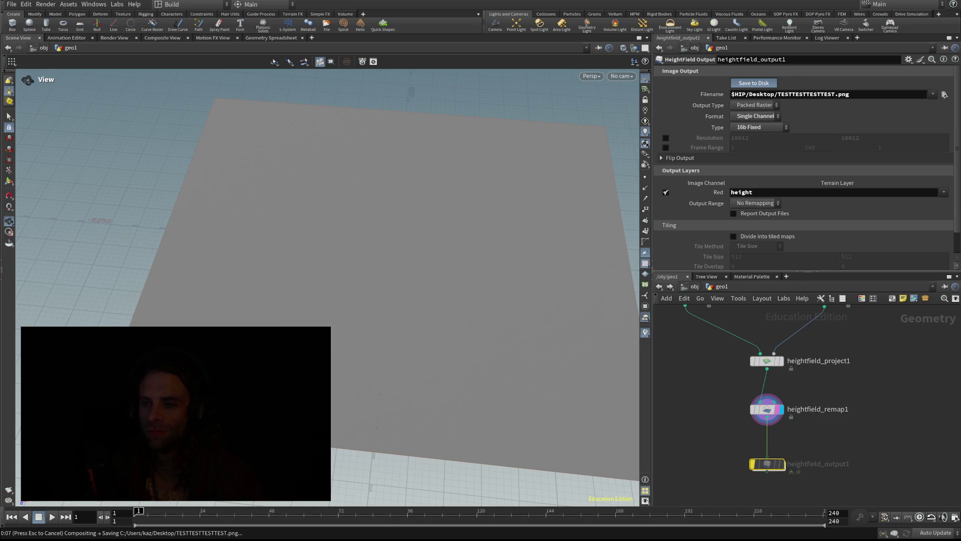
key("ctrl+s")
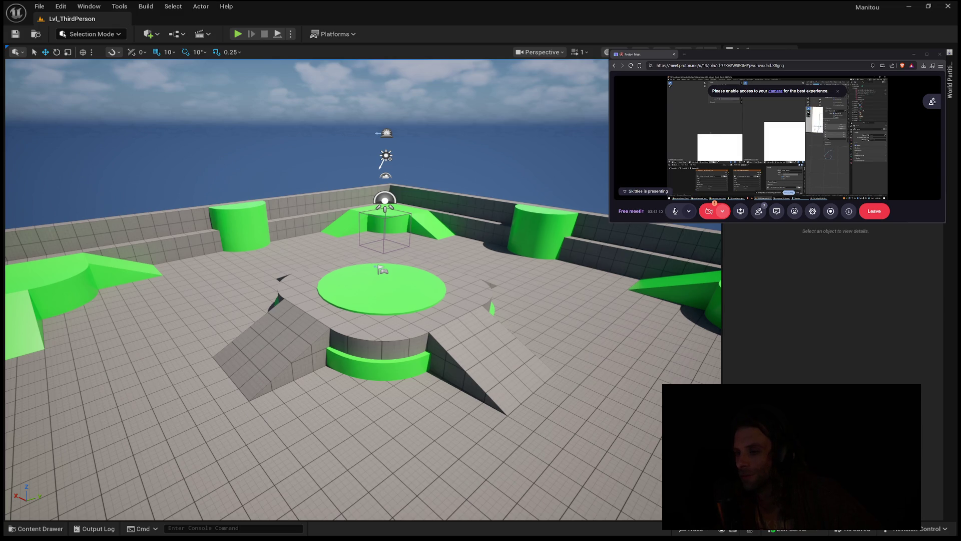
In Unreal Editor, bring up the File menu to load a different level.
left_click(39, 6)
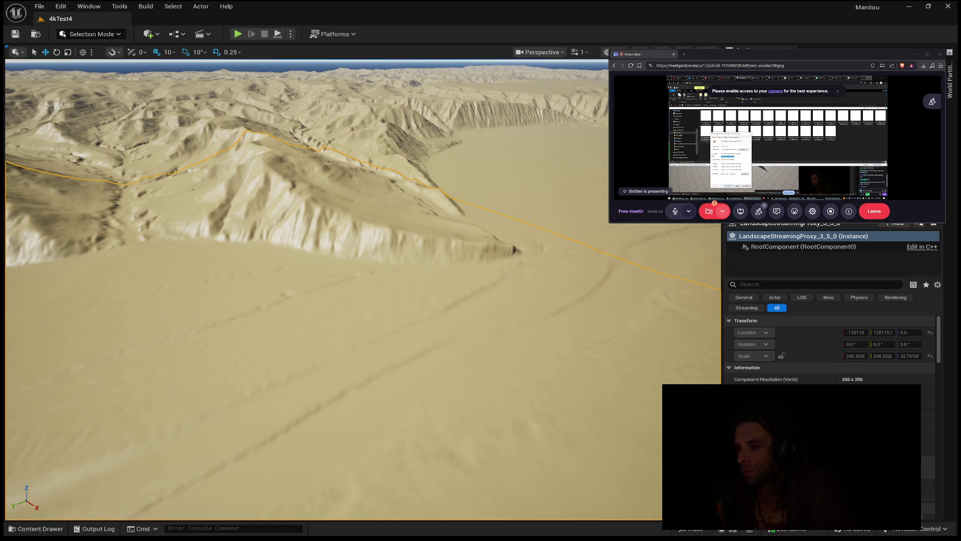
Create an empty level, paste in sky and fog actors, and enter Landscape Mode.
left_click(39, 6)
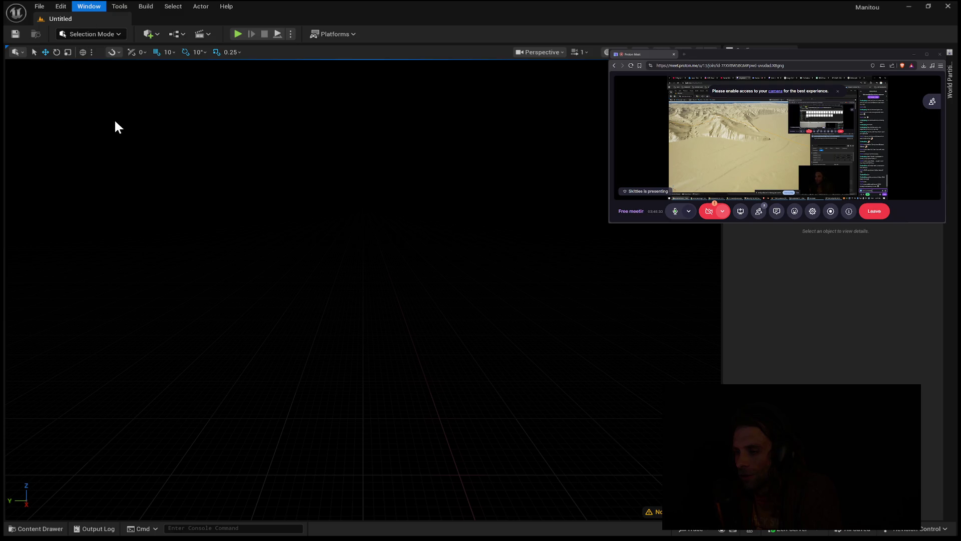
key("ctrl+v")
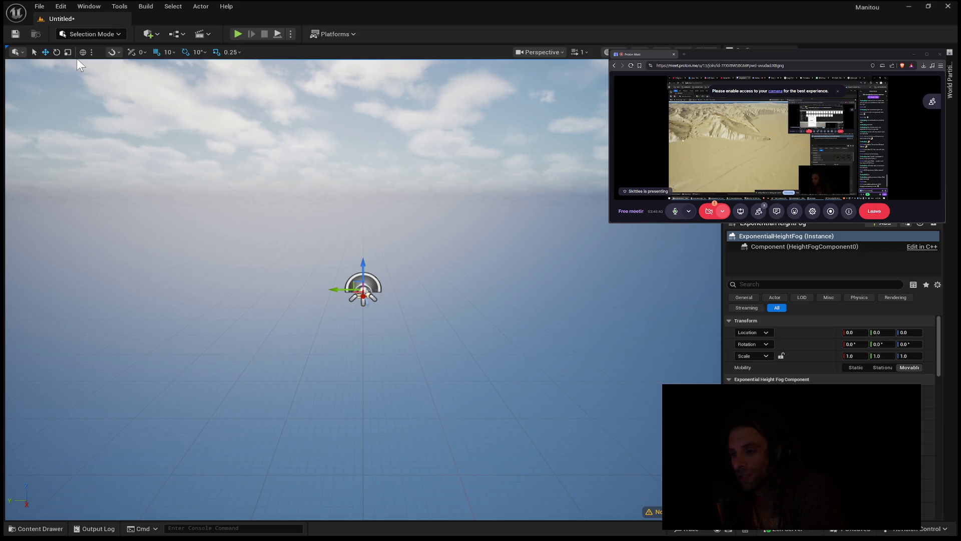
key("shift+2")
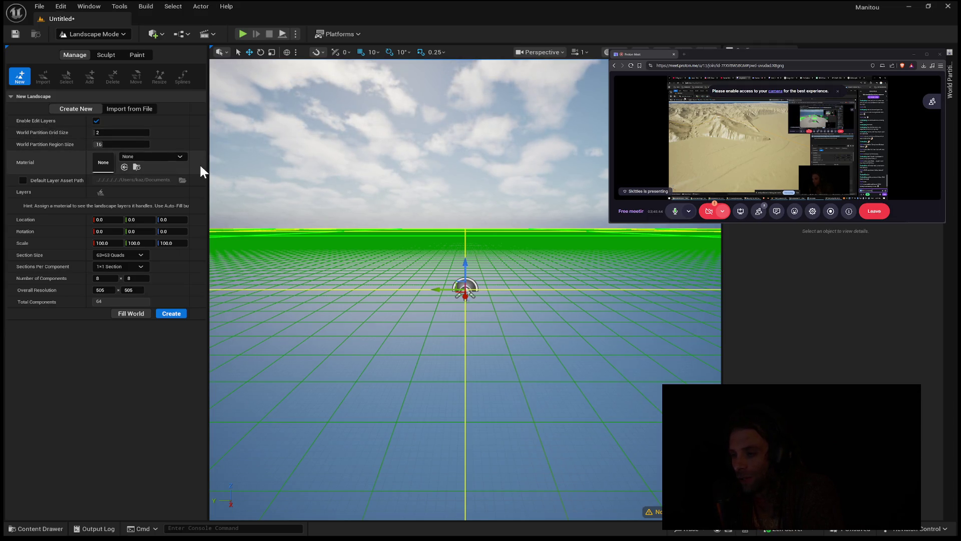
Choose Import from File so the new landscape is built from the heightmap.
left_click(129, 107)
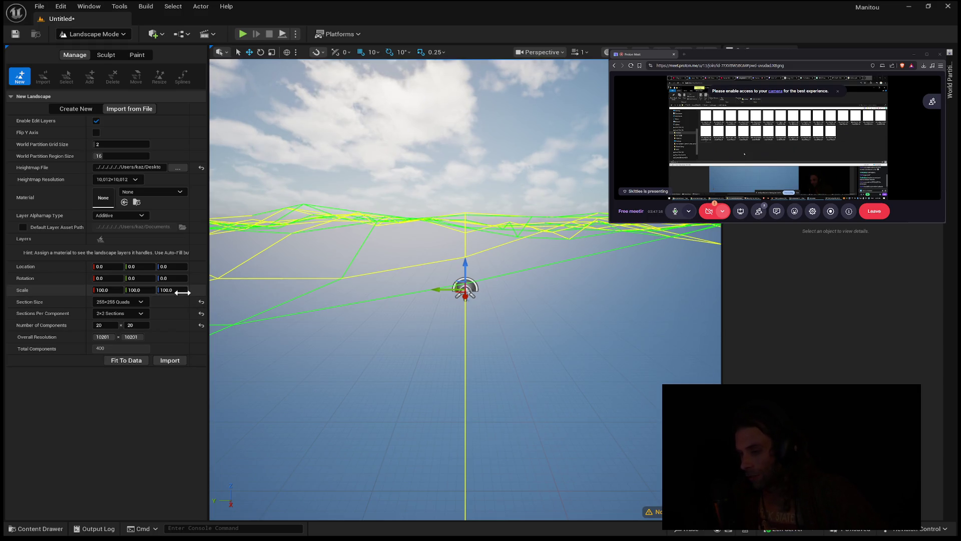
mouse_move(307, 323)
left_mouse_down()
mouse_move(307, 351)
mouse_move(300, 325)
mouse_move(275, 337)
left_mouse_up()
scroll(298, 324, "down", 1)
scroll(416, 290, "up", 5)
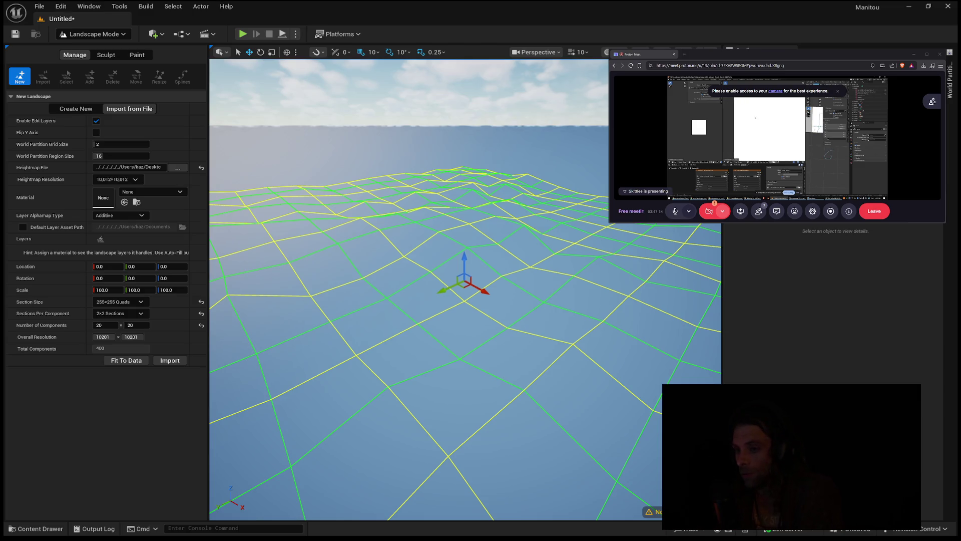
left_click_drag(465, 290, 495, 330)
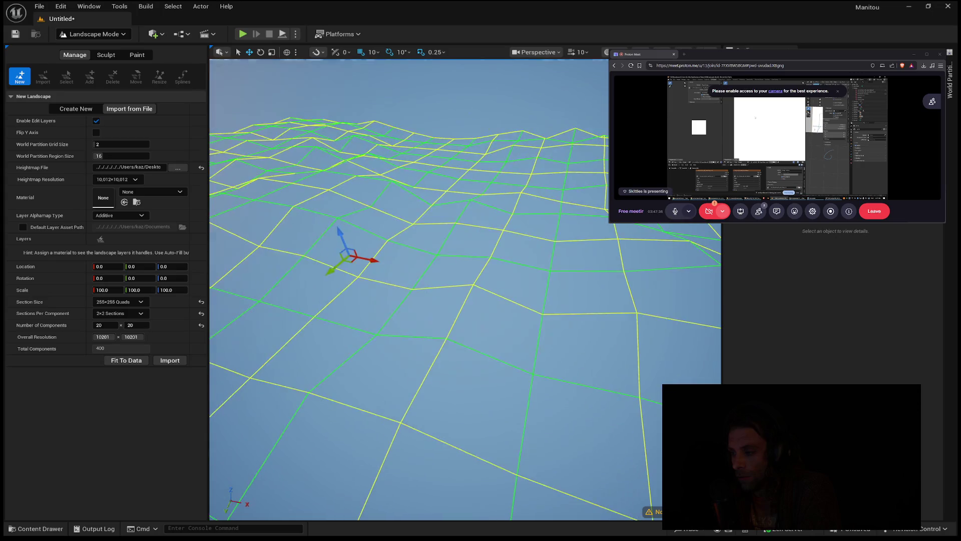
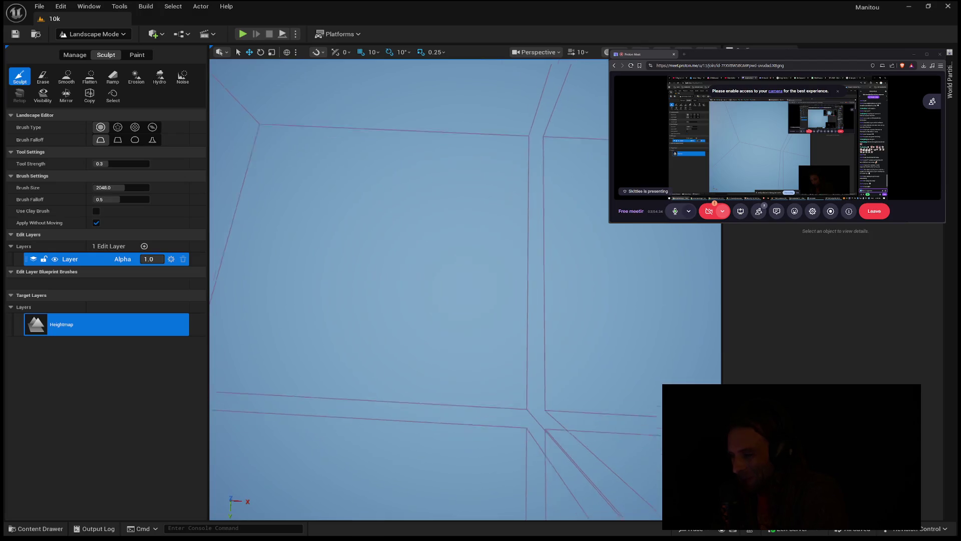
On the World Partition map, marquee-select the LandscapeRegion cells, then double-click one to focus the mountain terrain.
left_click(729, 227)
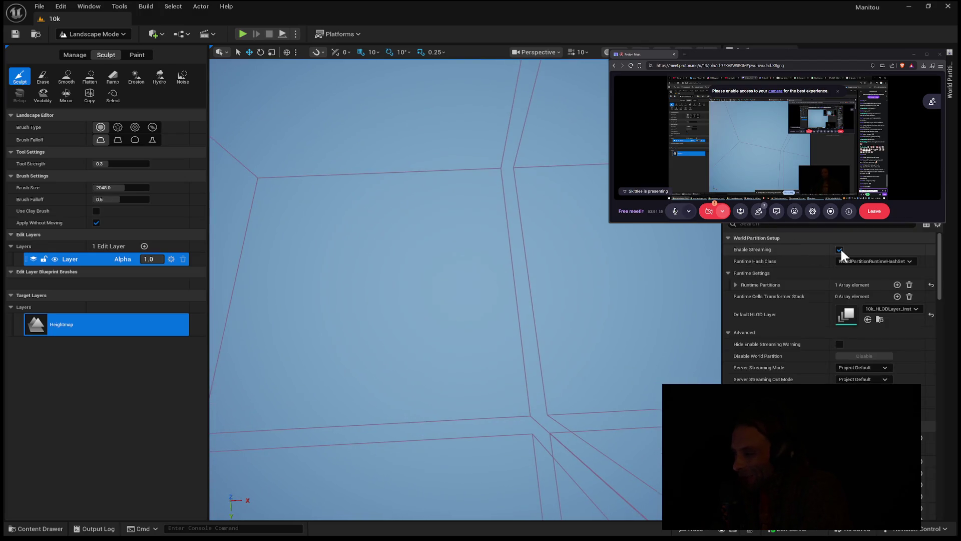
left_click_drag(499, 249, 399, 255)
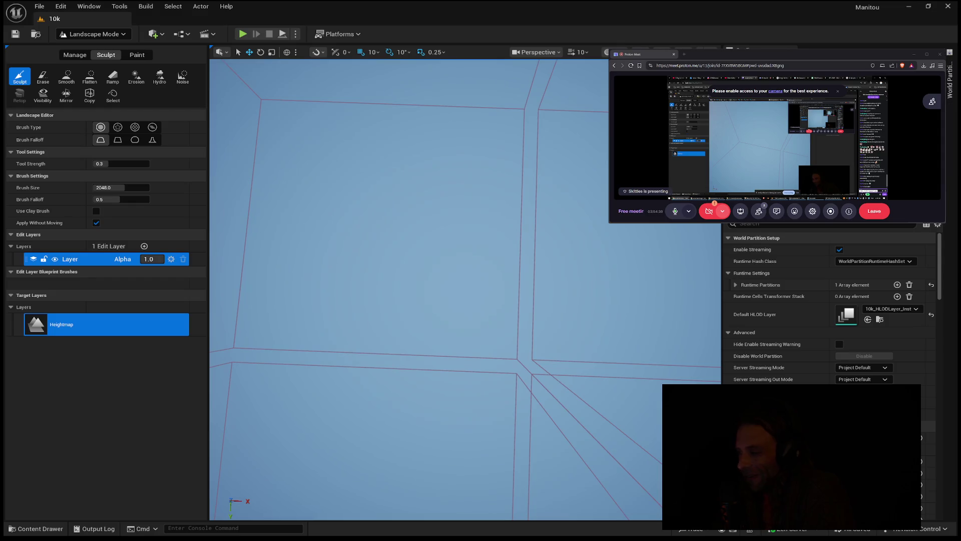
left_click(950, 80)
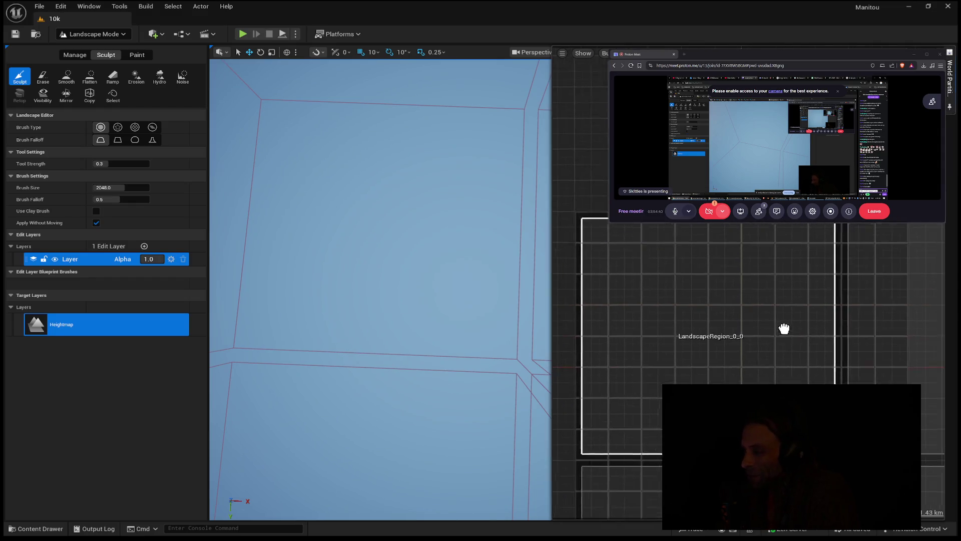
scroll(799, 245, "down", 3)
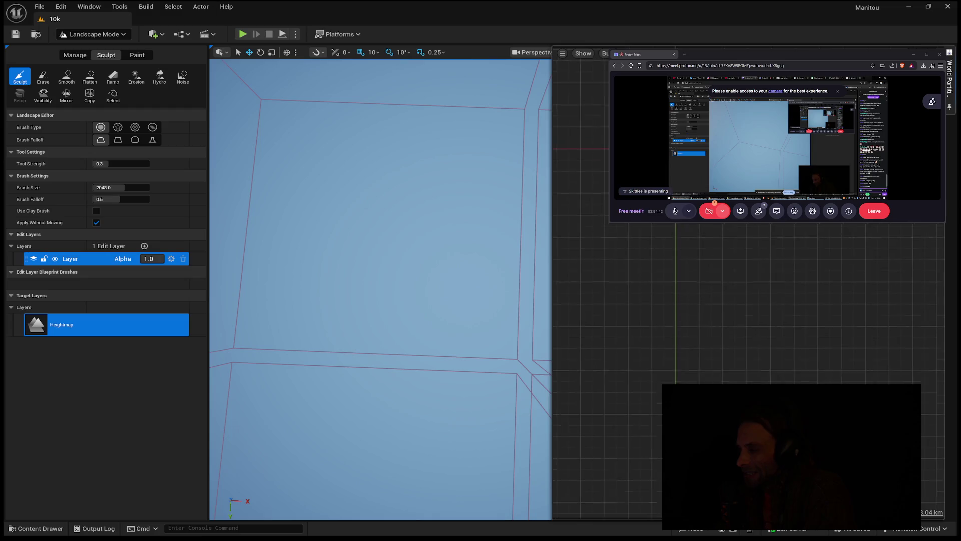
left_click_drag(629, 285, 749, 225)
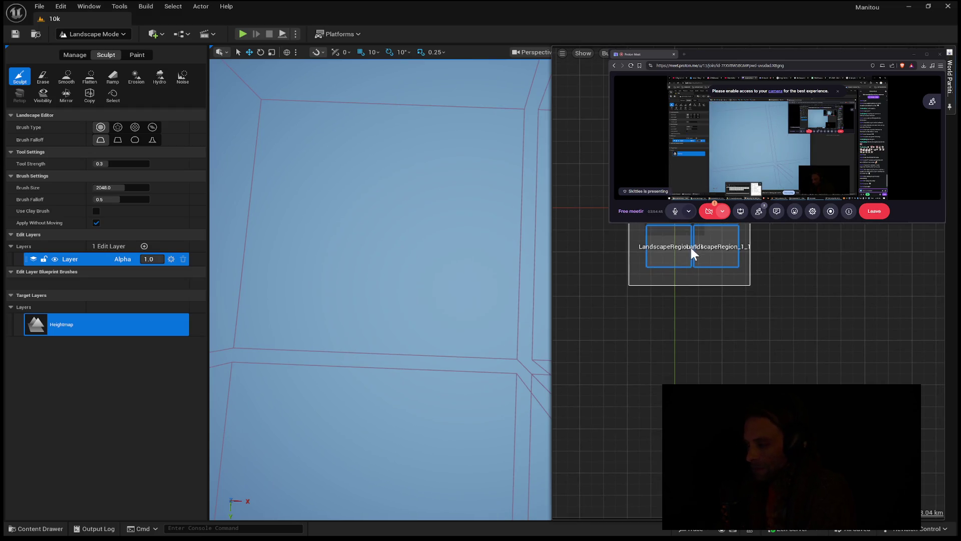
key("Escape")
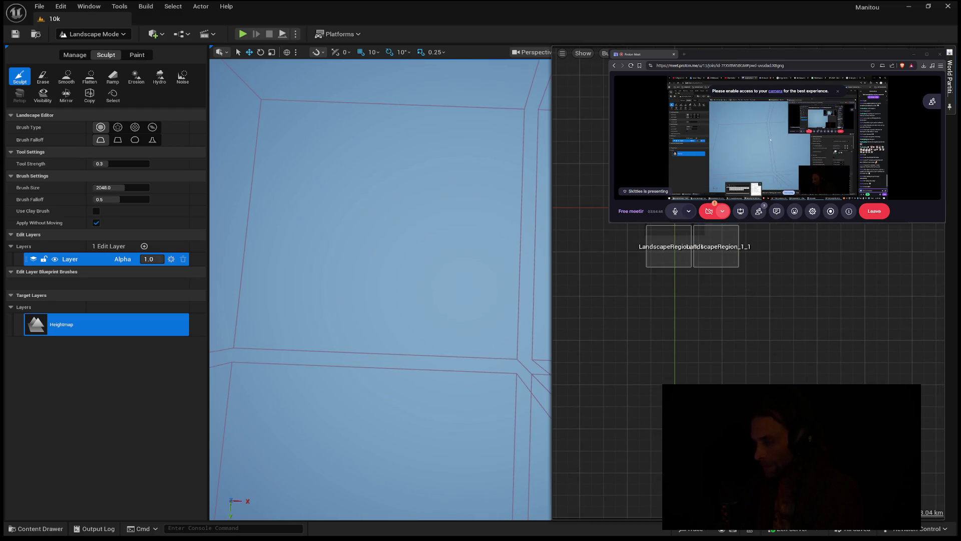
double_click(716, 228)
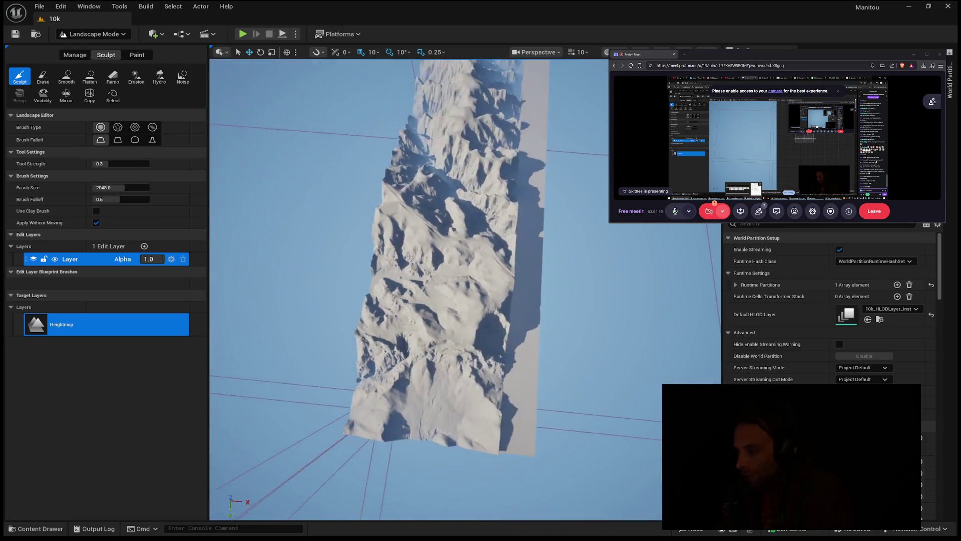
Move the camera back to overview the loaded mountain strip among the empty landscape cells.
mouse_move(516, 205)
left_mouse_down()
mouse_move(520, 199)
mouse_move(523, 236)
mouse_move(531, 231)
left_mouse_up()
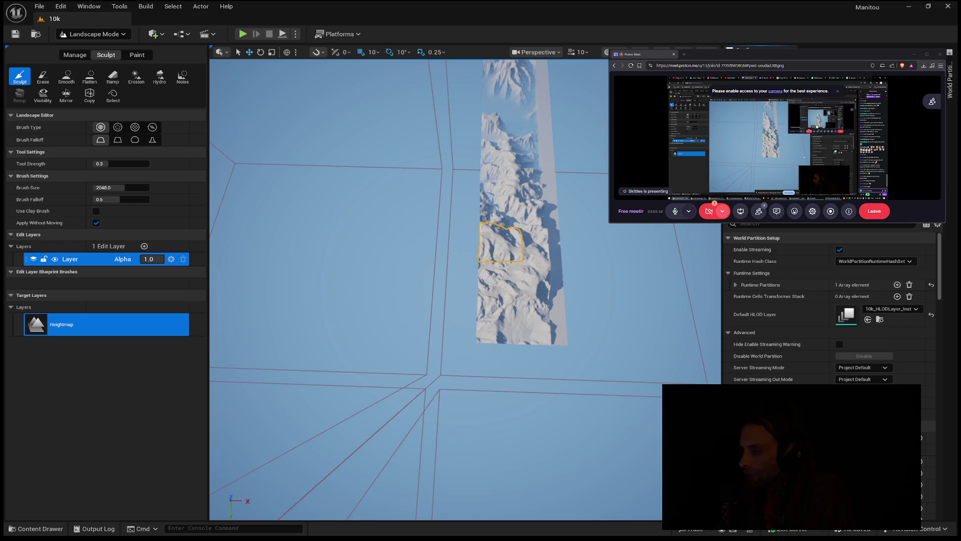
Load both LandscapeRegion tiles from the World Partition map, then switch to the Brave Gaea TIF search.
left_click(949, 80)
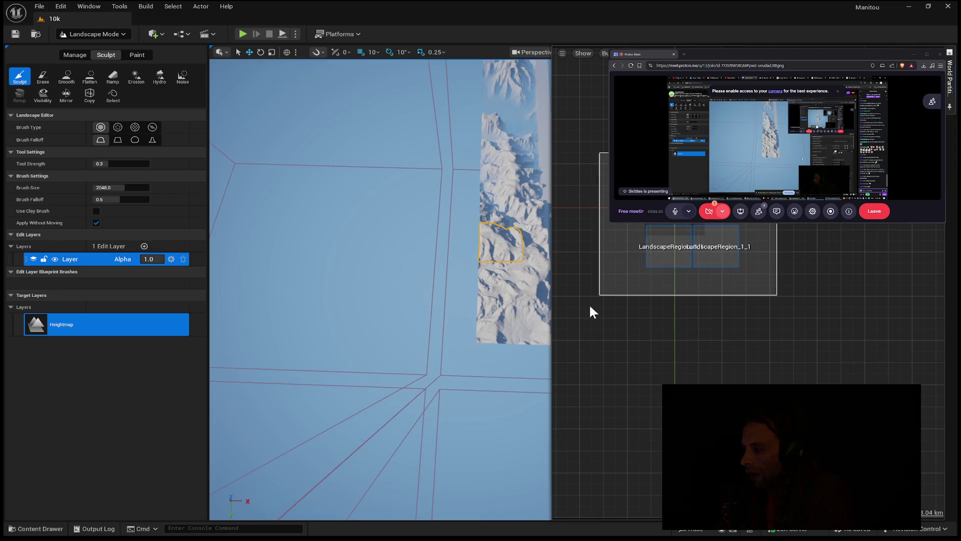
left_click_drag(590, 307, 587, 308)
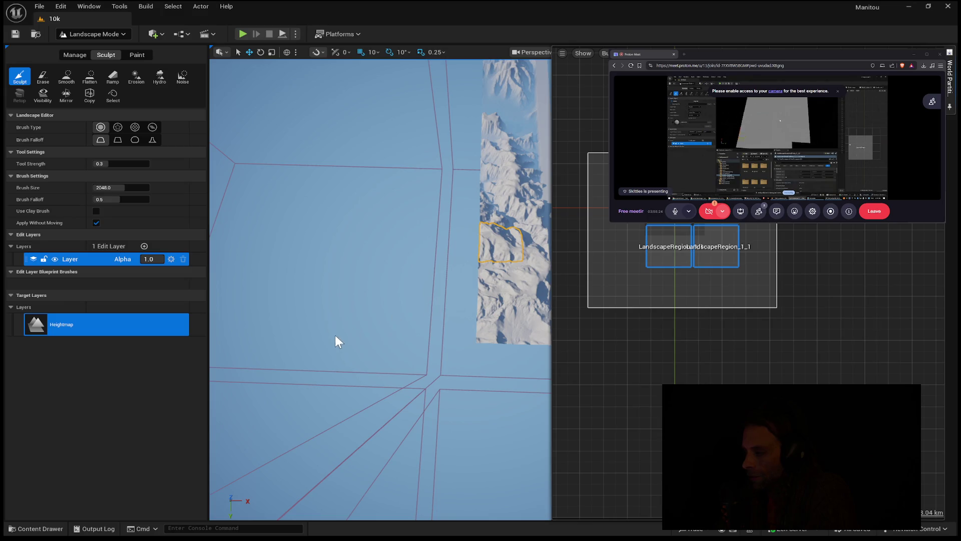
double_click(712, 243)
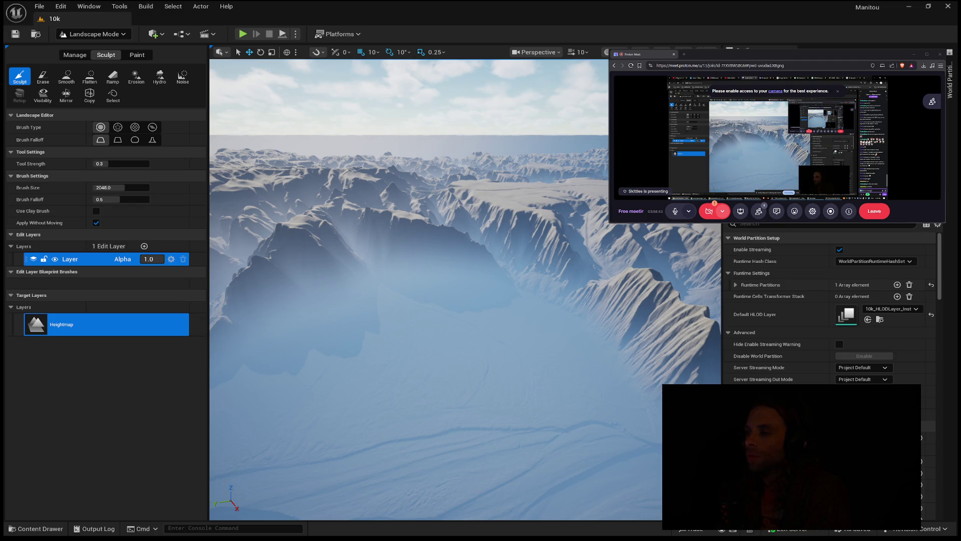
key("alt+Tab")
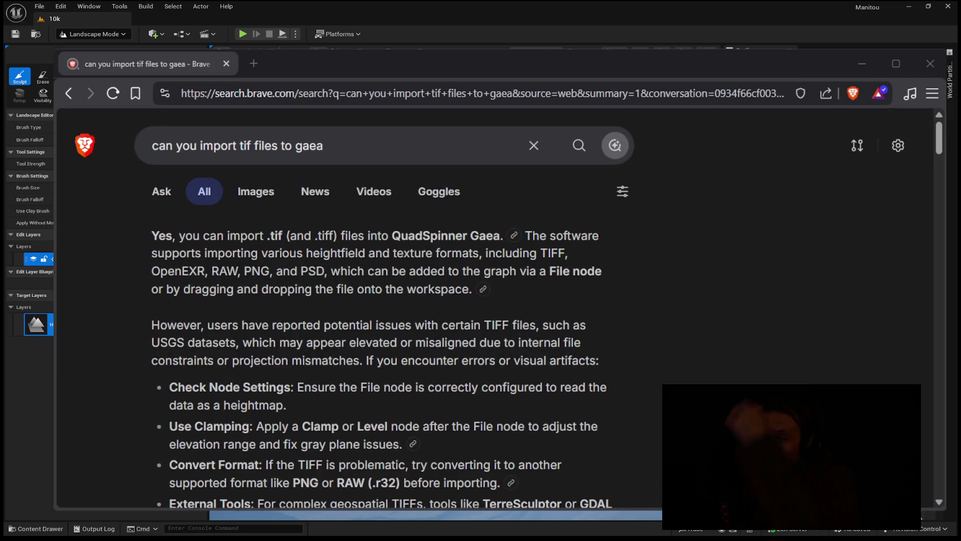
Highlight the TIFF import issue and the convert-to-PNG-or-RAW tip in the answer, then close Brave.
mouse_move(152, 325)
left_mouse_down()
mouse_move(515, 361)
mouse_move(593, 356)
left_mouse_up()
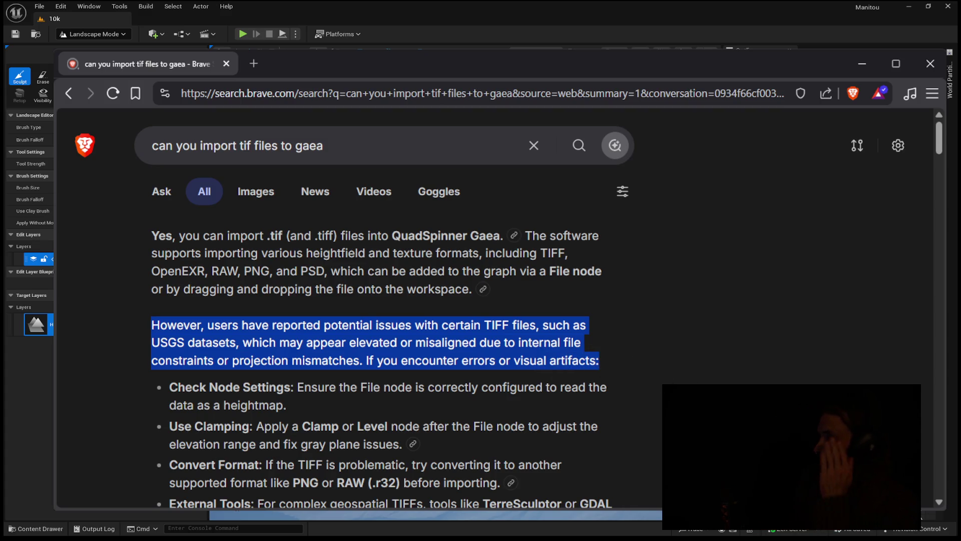
scroll(372, 419, "down", 2)
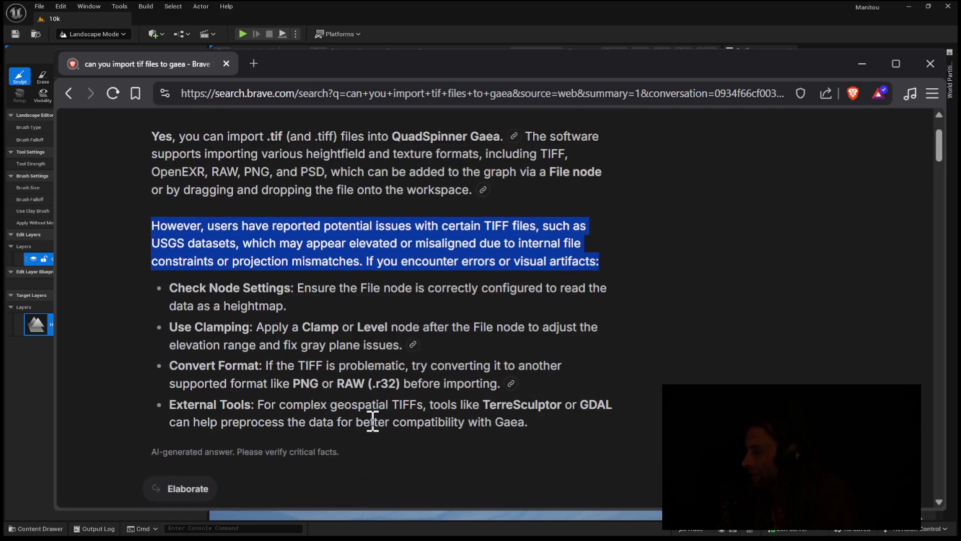
scroll(381, 395, "down", 2)
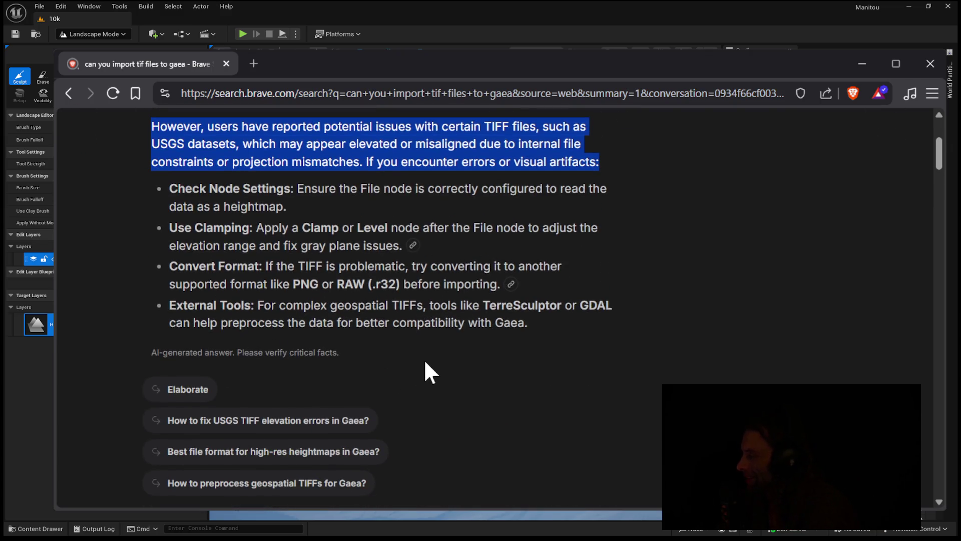
scroll(426, 363, "down", 2)
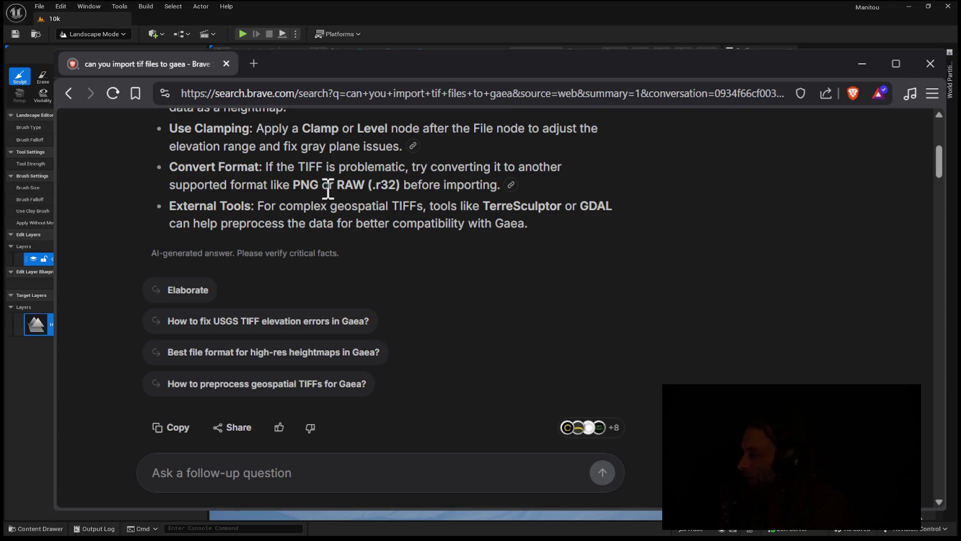
left_click_drag(260, 166, 538, 179)
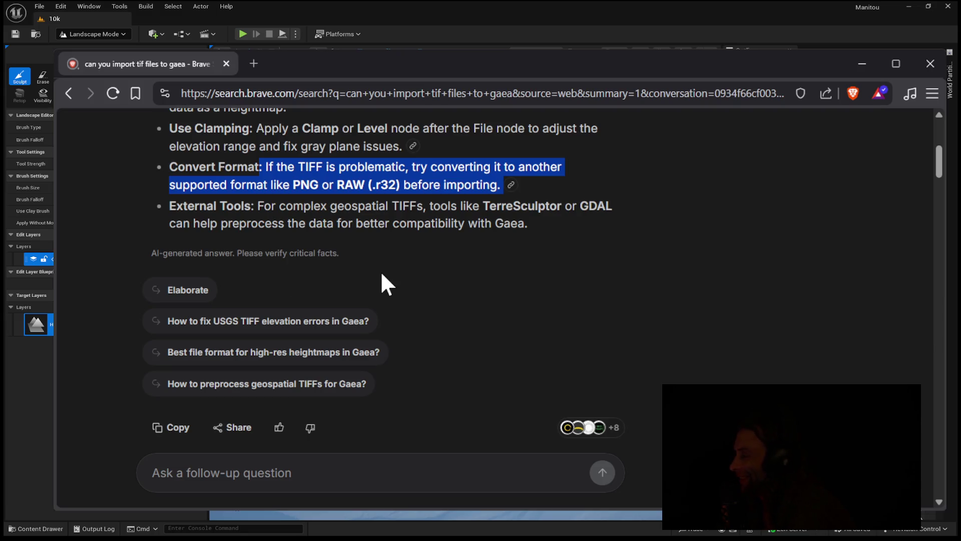
left_click(931, 64)
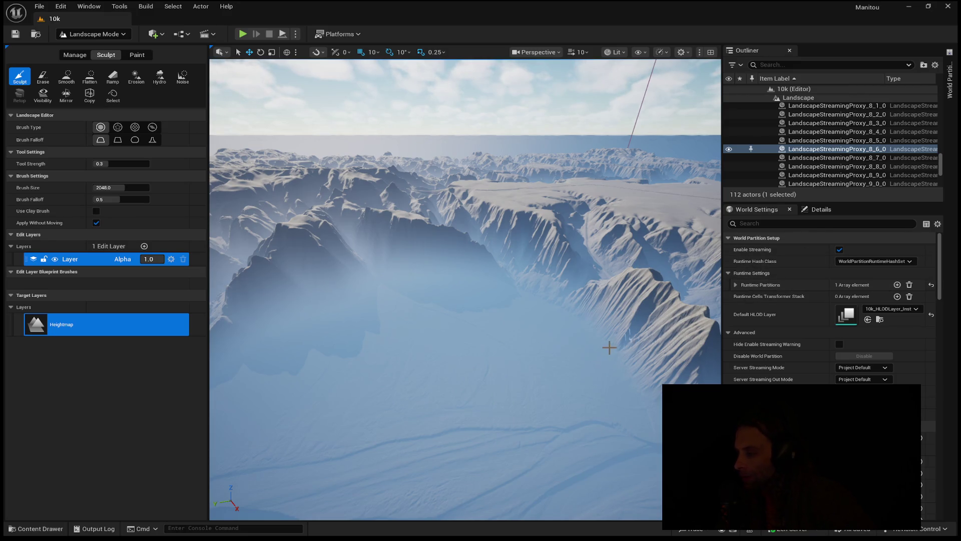
Pitch the viewport camera upward over the canyon terrain to reveal the horizon and sky.
left_click_drag(620, 350, 620, 321)
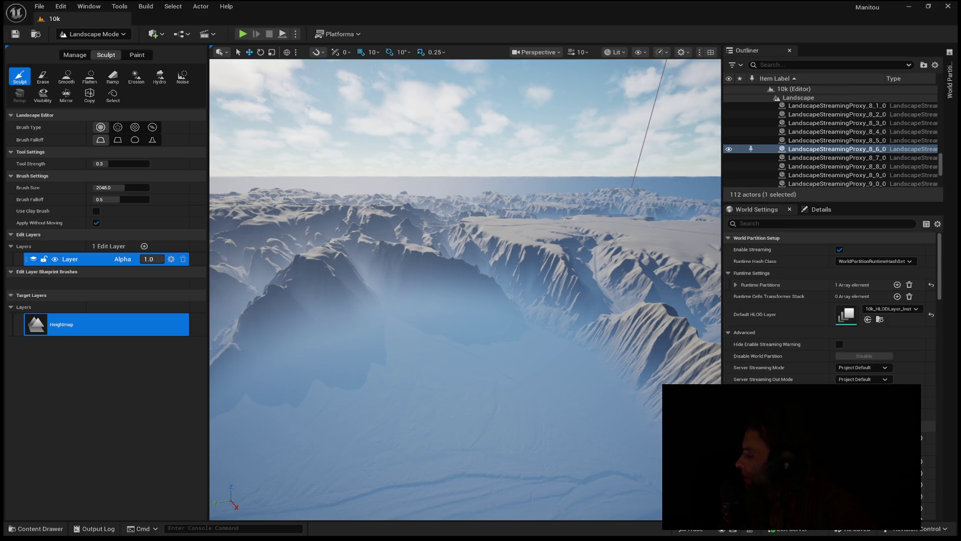
Fly forward across the canyons toward the ridge until the cliff wall fills the view.
key("w")
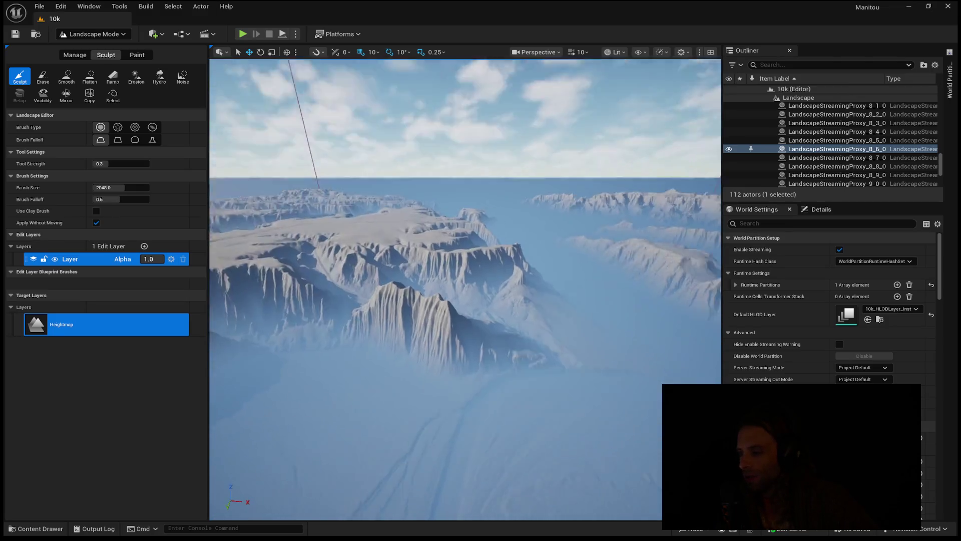
key("w")
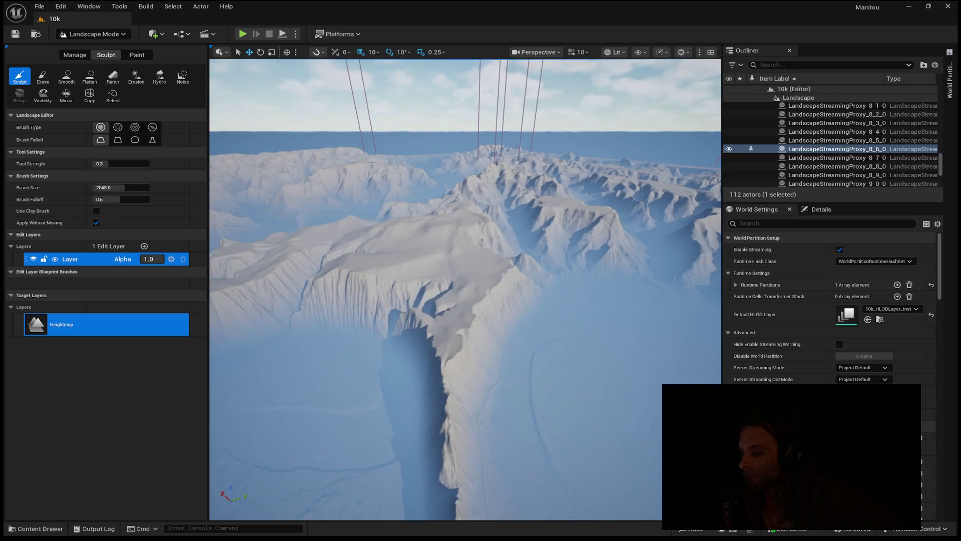
key("w")
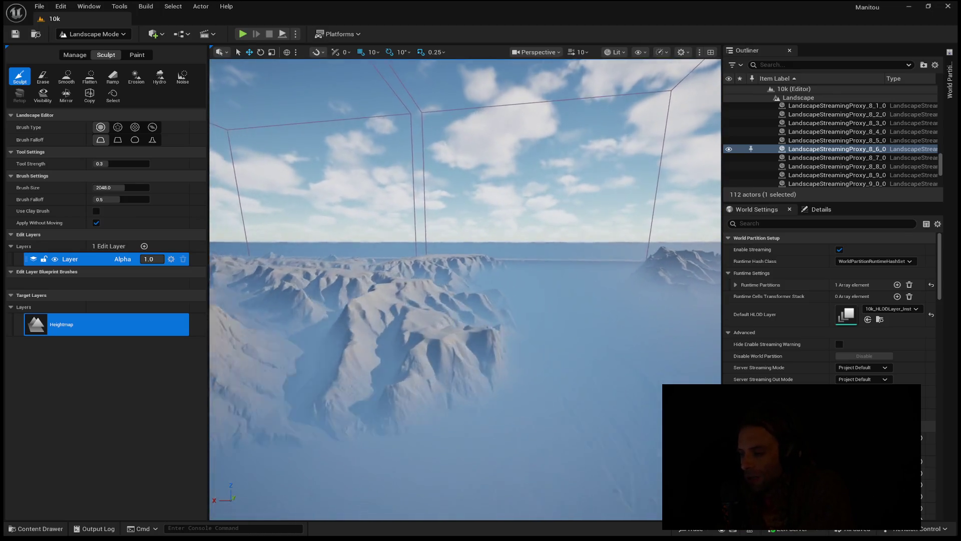
key("w")
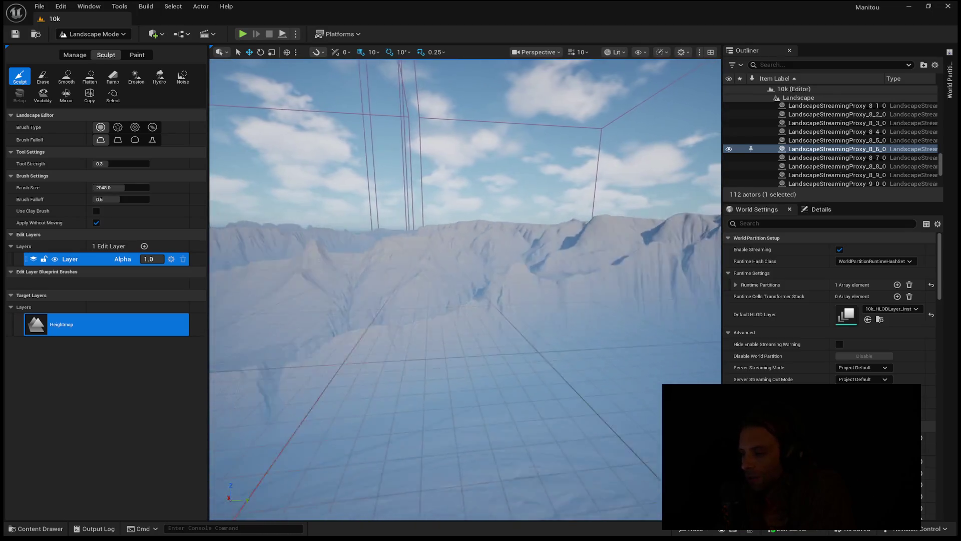
key("w")
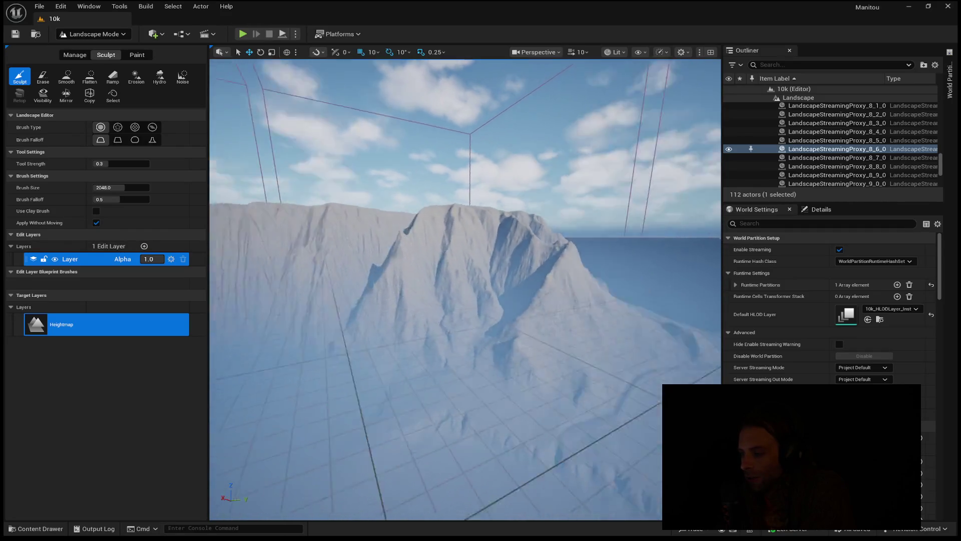
key("w")
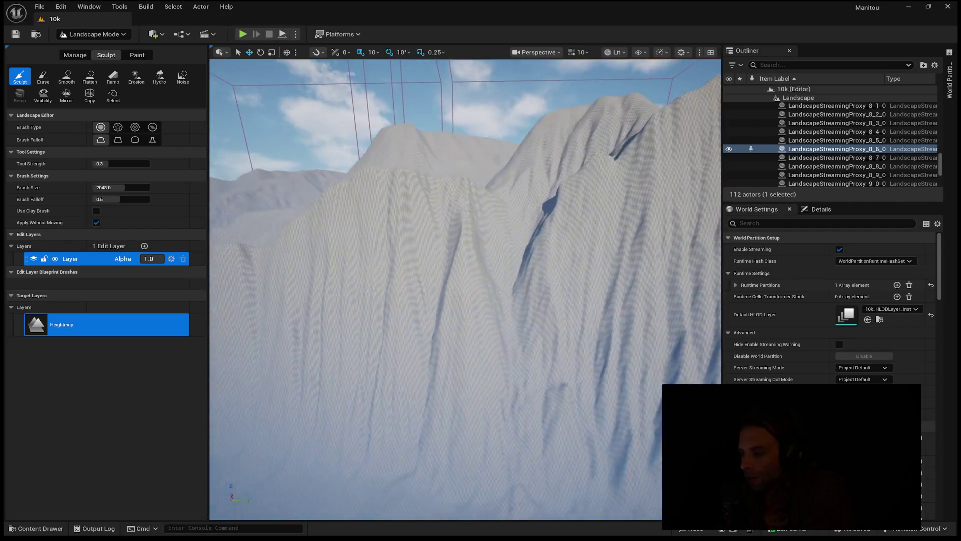
Inspect the cliff surface up close, descend into the valley, then rise over the snowy mountains.
key("s")
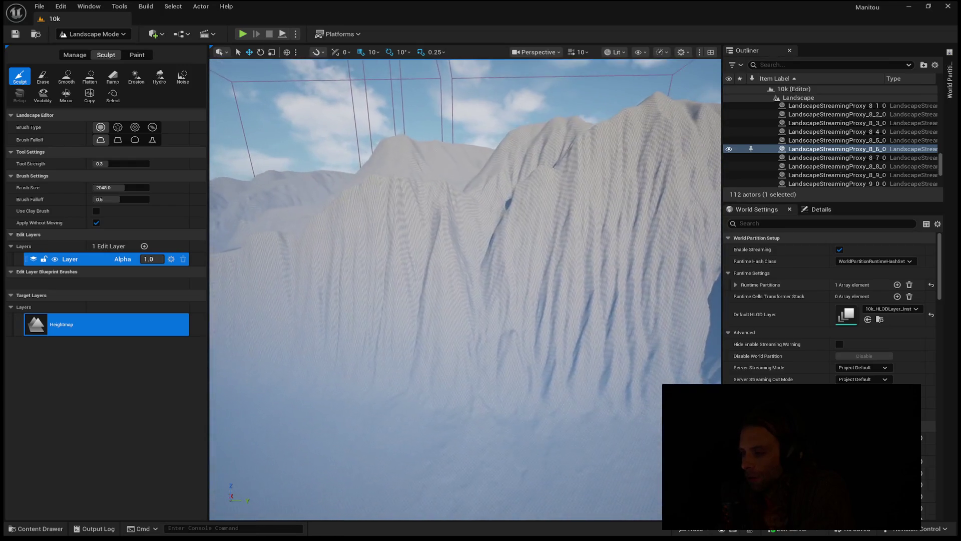
key("w")
key("s")
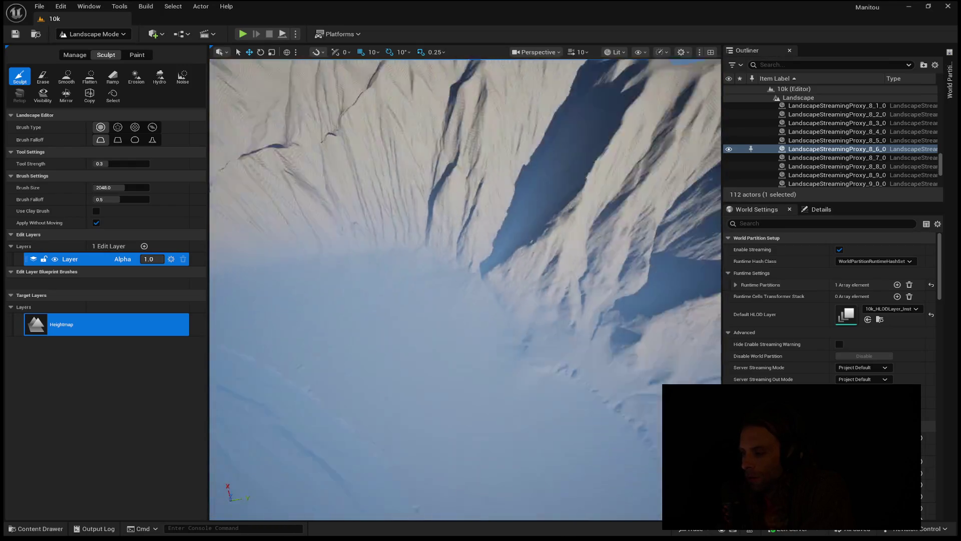
key("w")
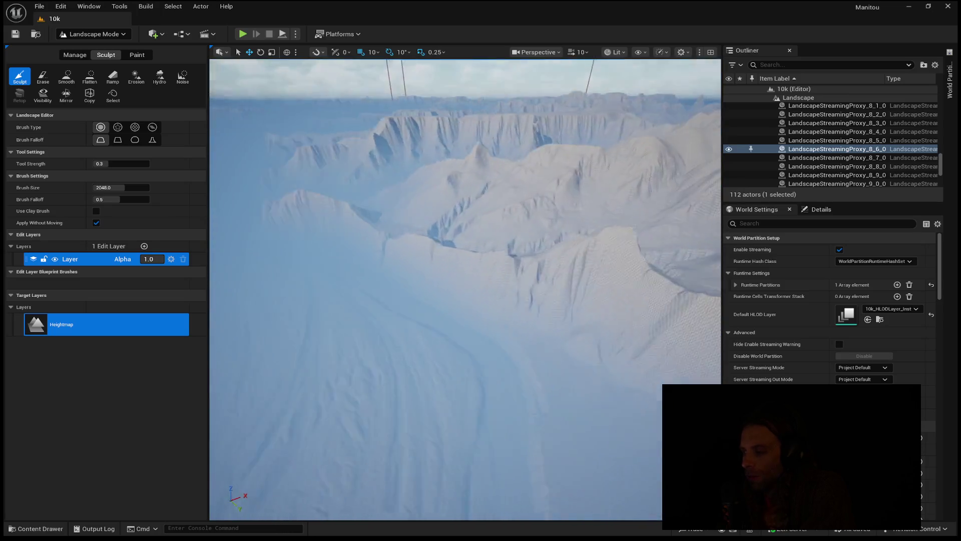
key("q")
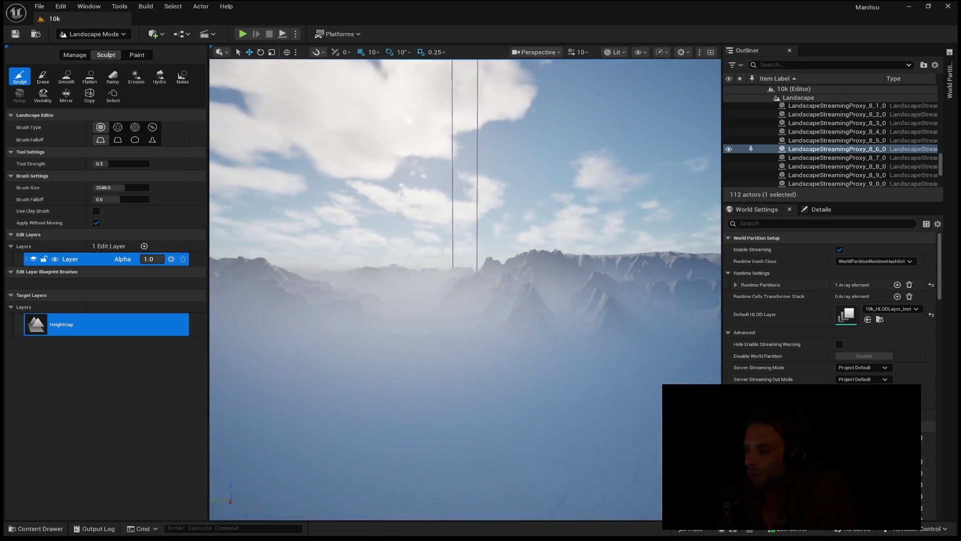
key("e")
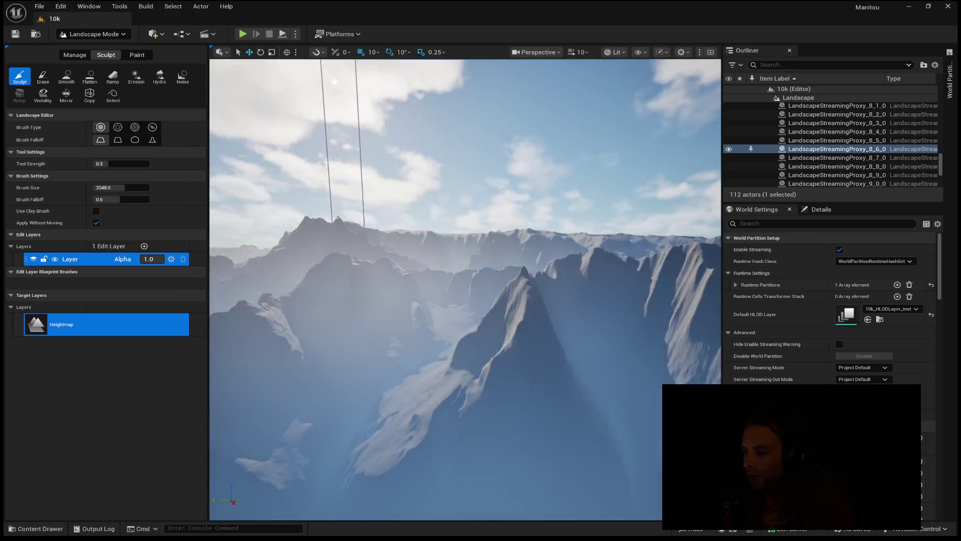